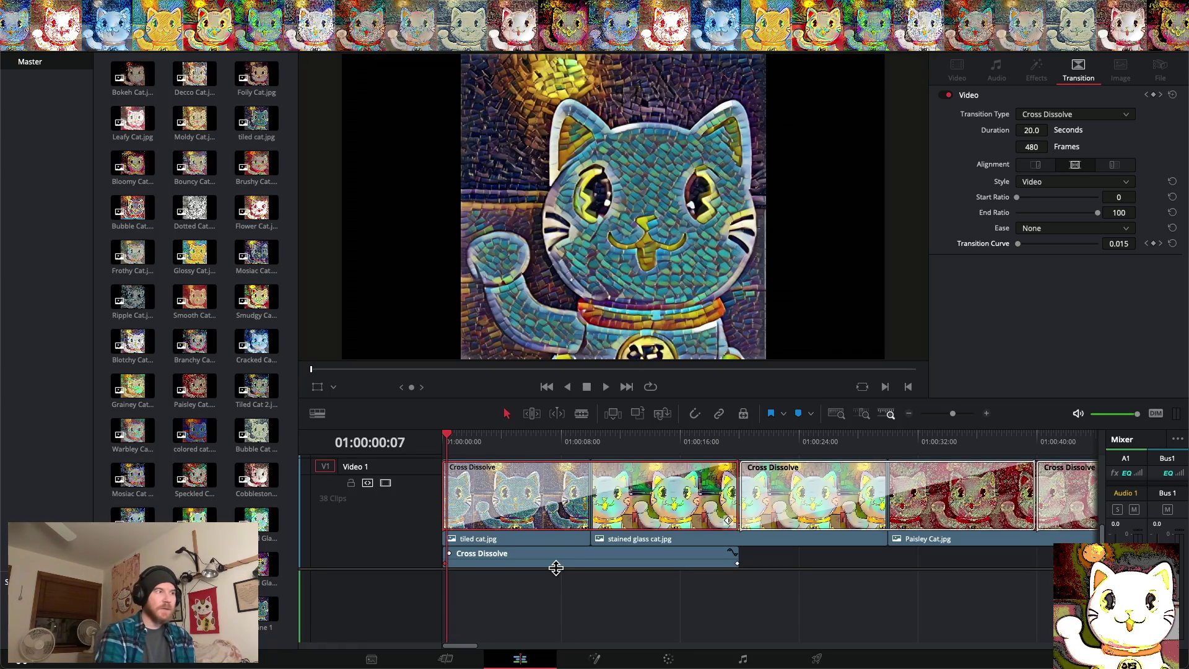
Scrub the slideshow from the start and inspect the Cross Dissolve's transition curve
click(445, 439)
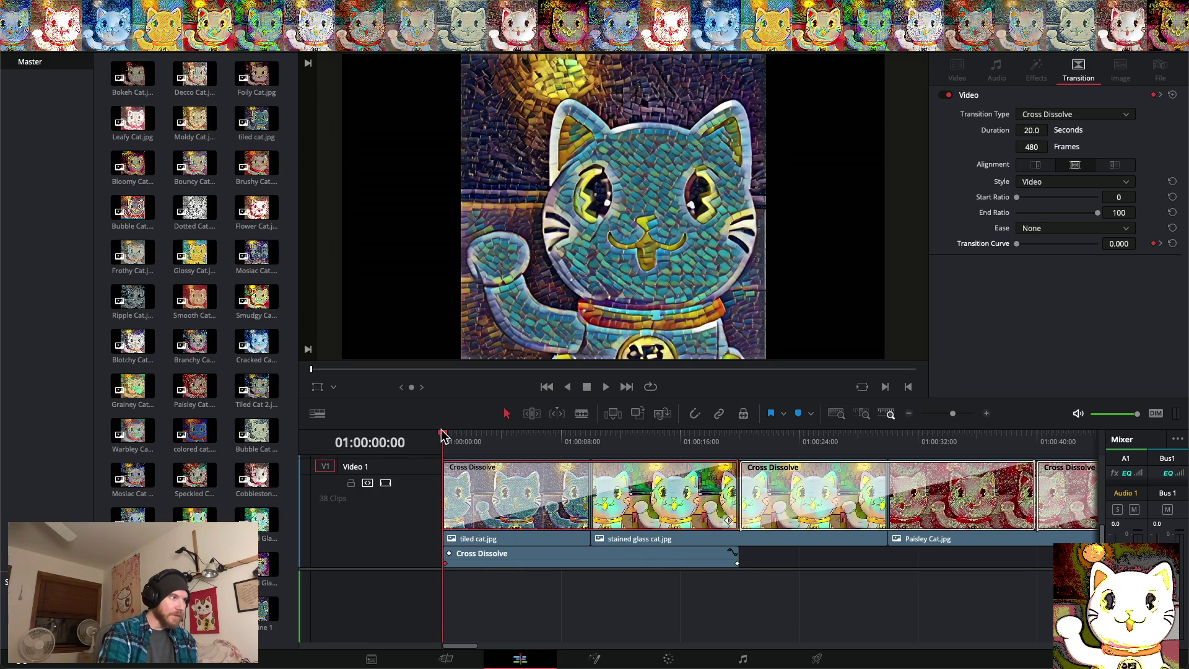
drag(442, 435, 887, 431)
key(Home)
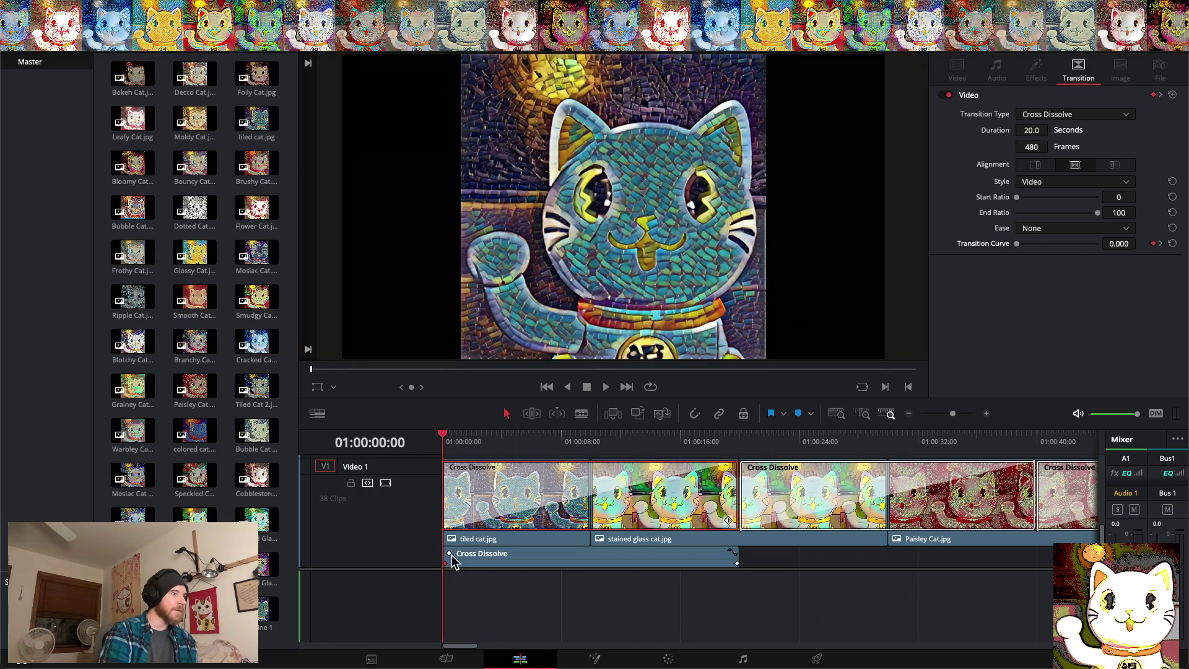
click(521, 601)
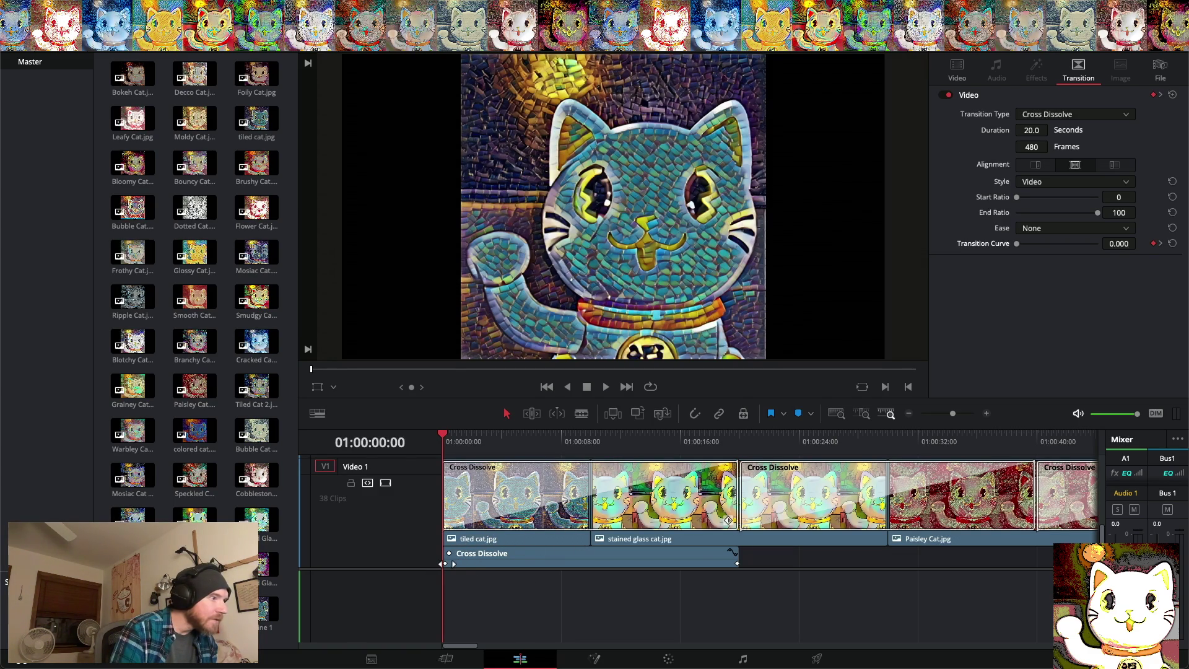
click(733, 552)
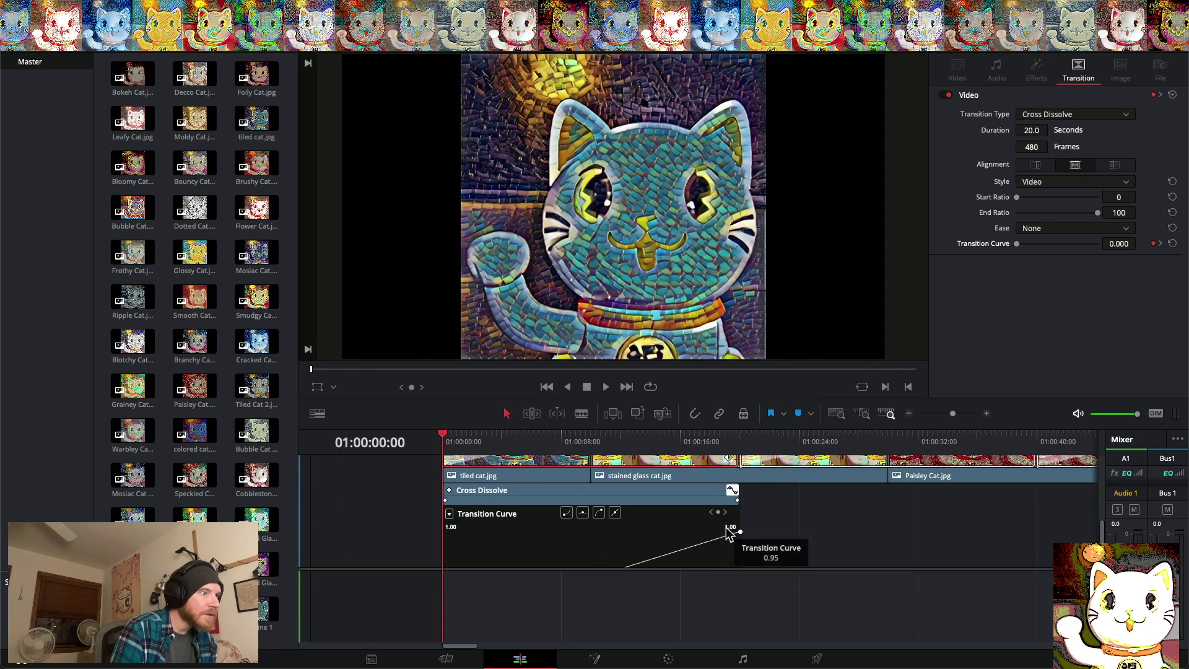
click(733, 491)
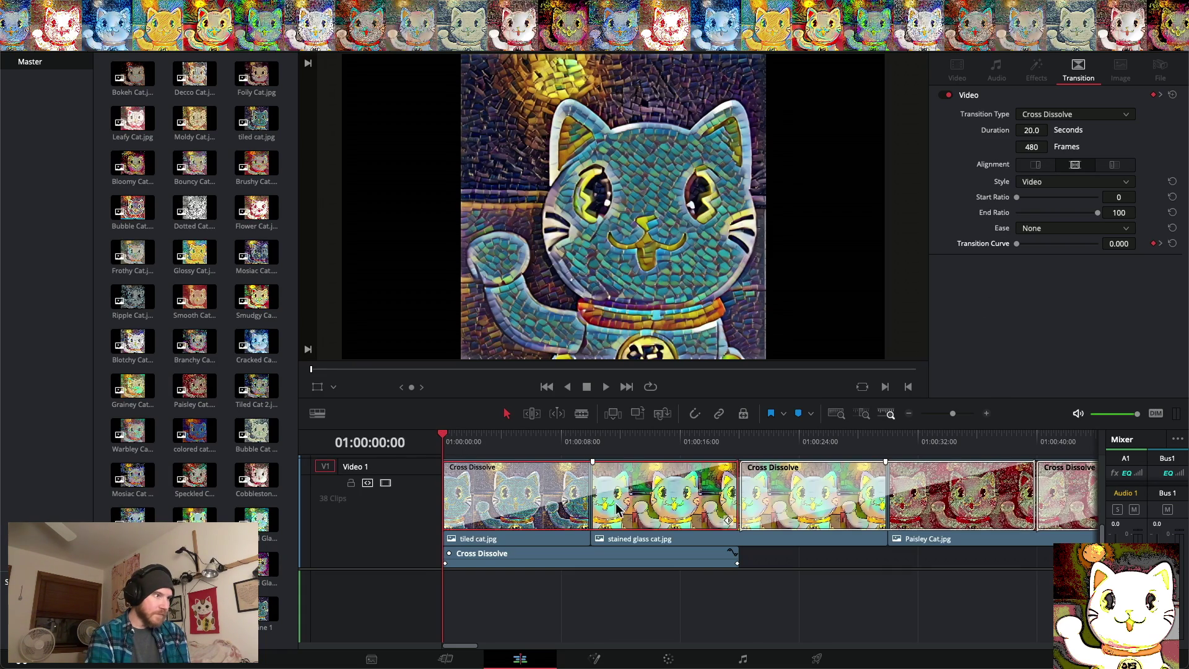
Collapse the Cross Dissolve keyframe lane and preview the first dissolves
click(728, 525)
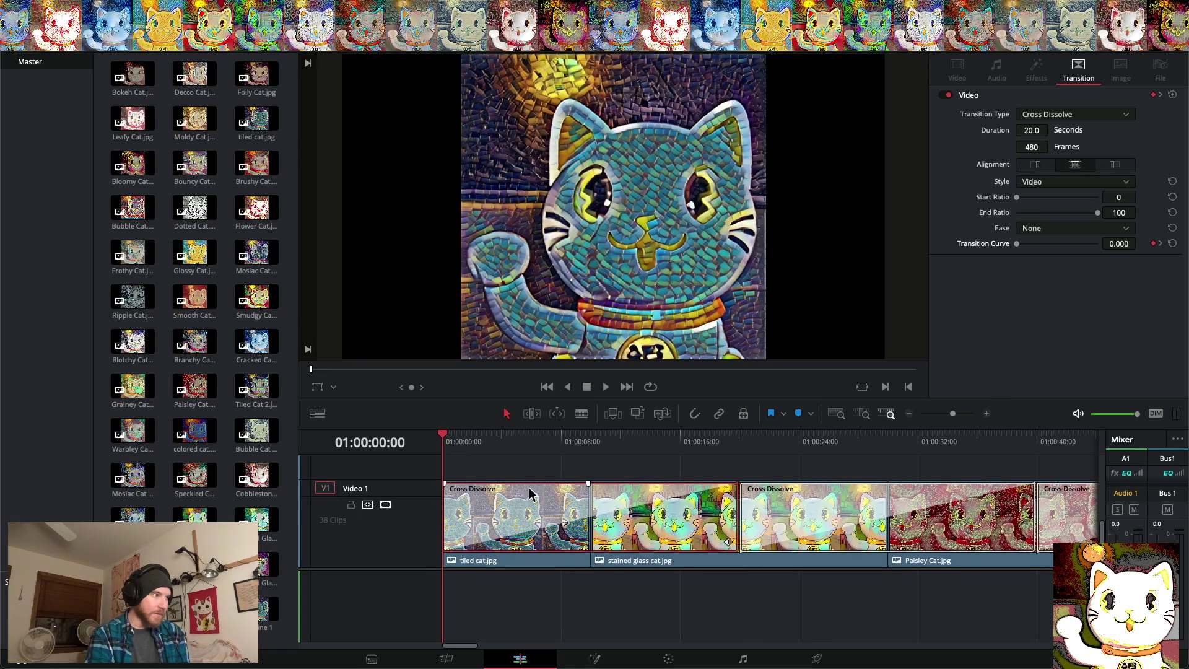
click(443, 436)
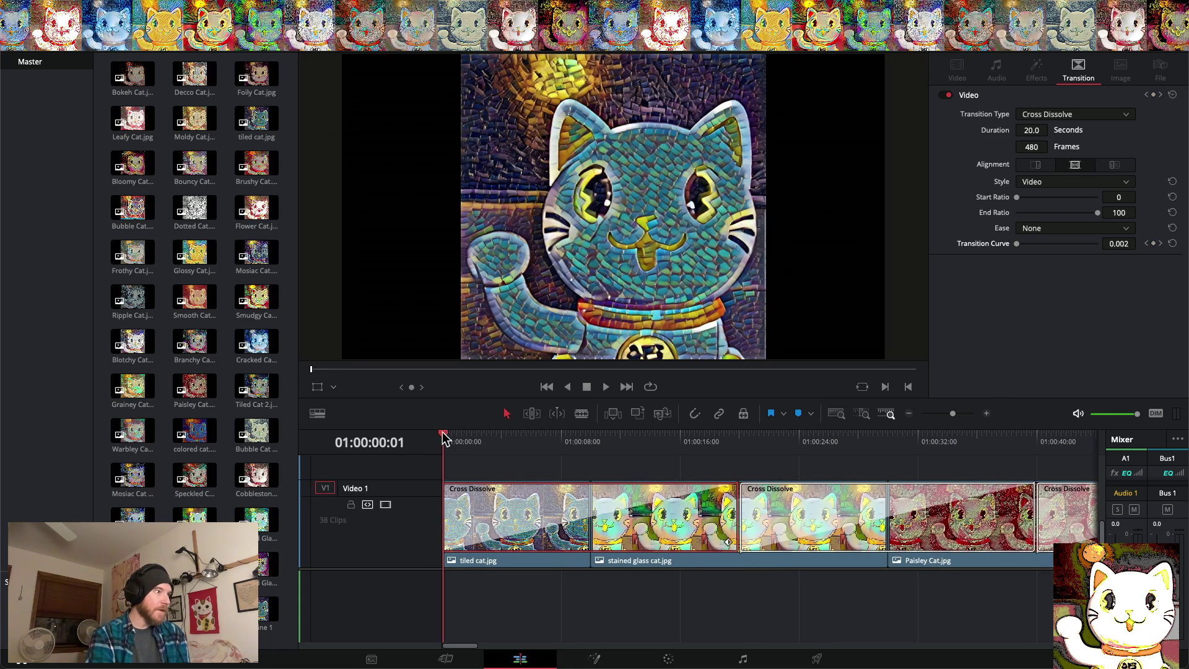
drag(444, 437, 1017, 436)
key(Home)
mouse_move(693, 437)
mouse_down()
mouse_move(736, 437)
mouse_move(299, 446)
mouse_move(795, 437)
mouse_up()
Zoom the timeline out to fit all 38 clips, then save the project
click(910, 415)
click(909, 415)
click(909, 415)
mouse_move(448, 436)
mouse_down()
mouse_move(621, 438)
mouse_move(422, 441)
mouse_up()
click(115, 7)
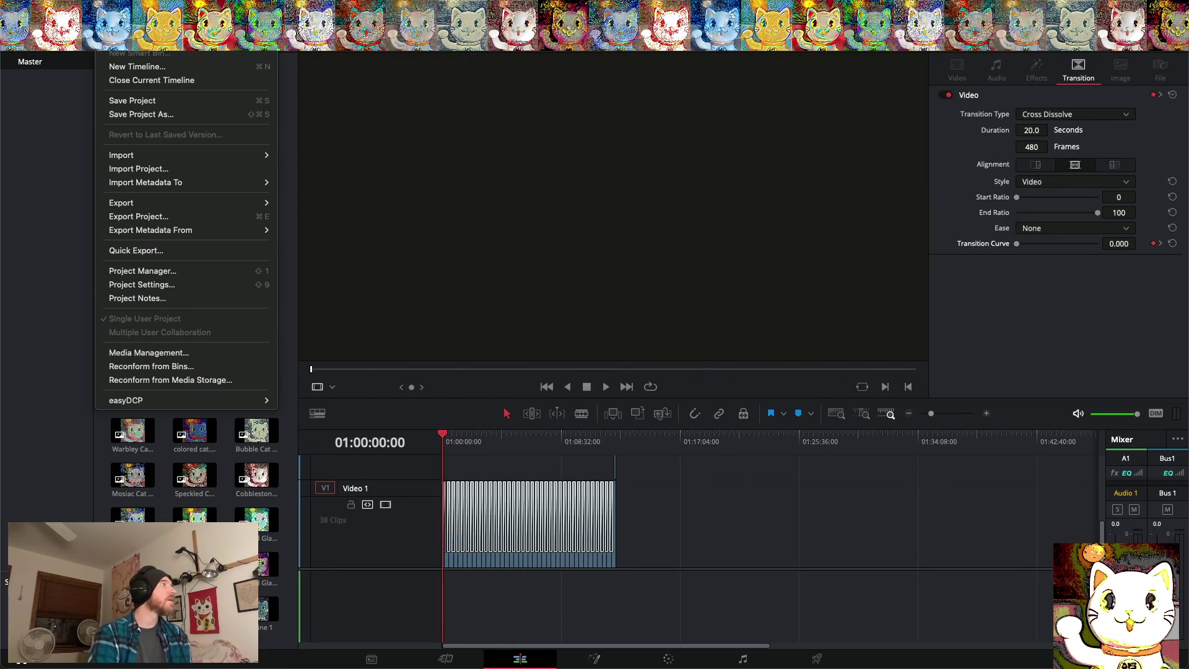
click(148, 104)
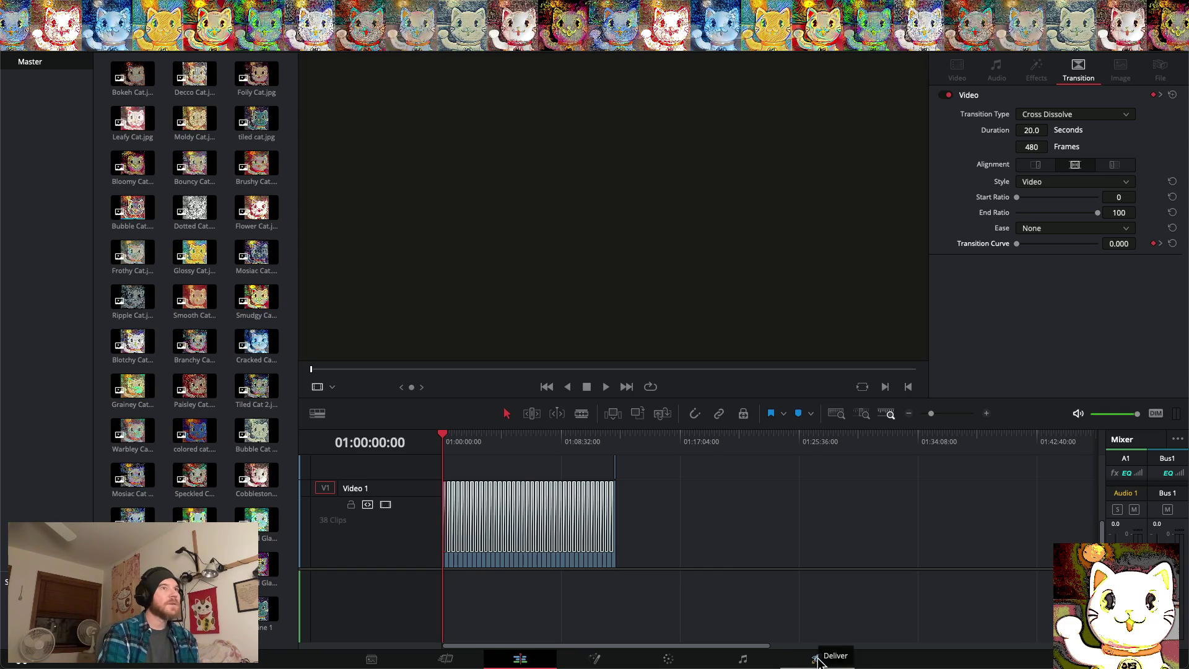
click(816, 659)
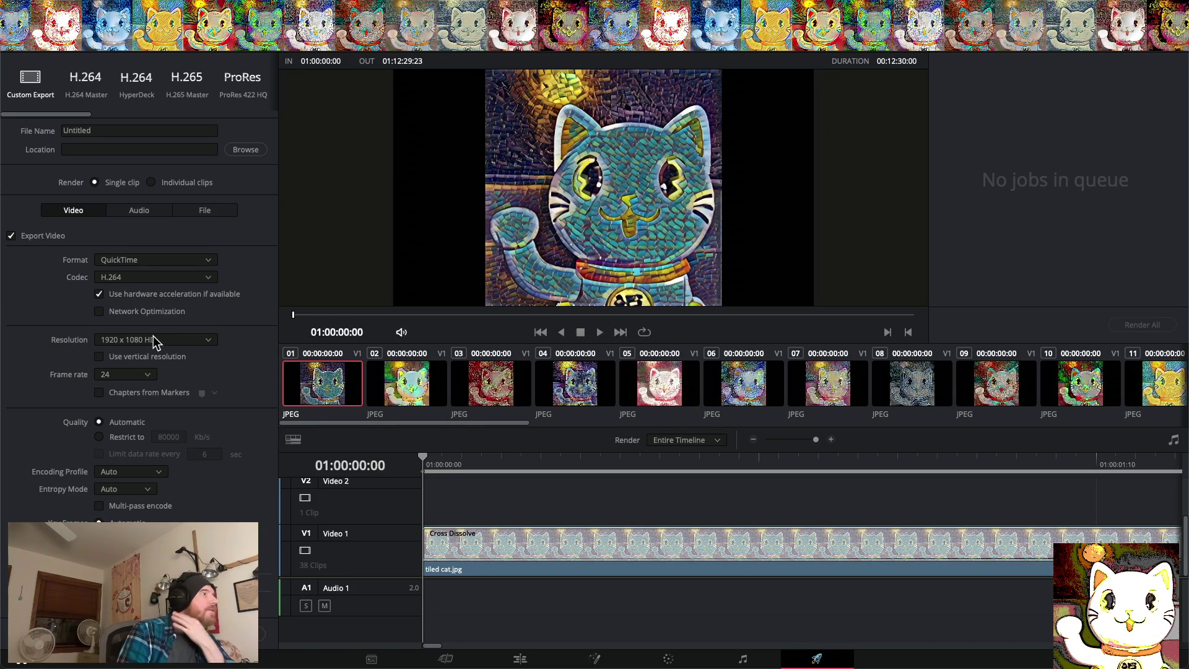
Set the render resolution to 1080 x 1080 HD Square and hide Resolve
click(154, 342)
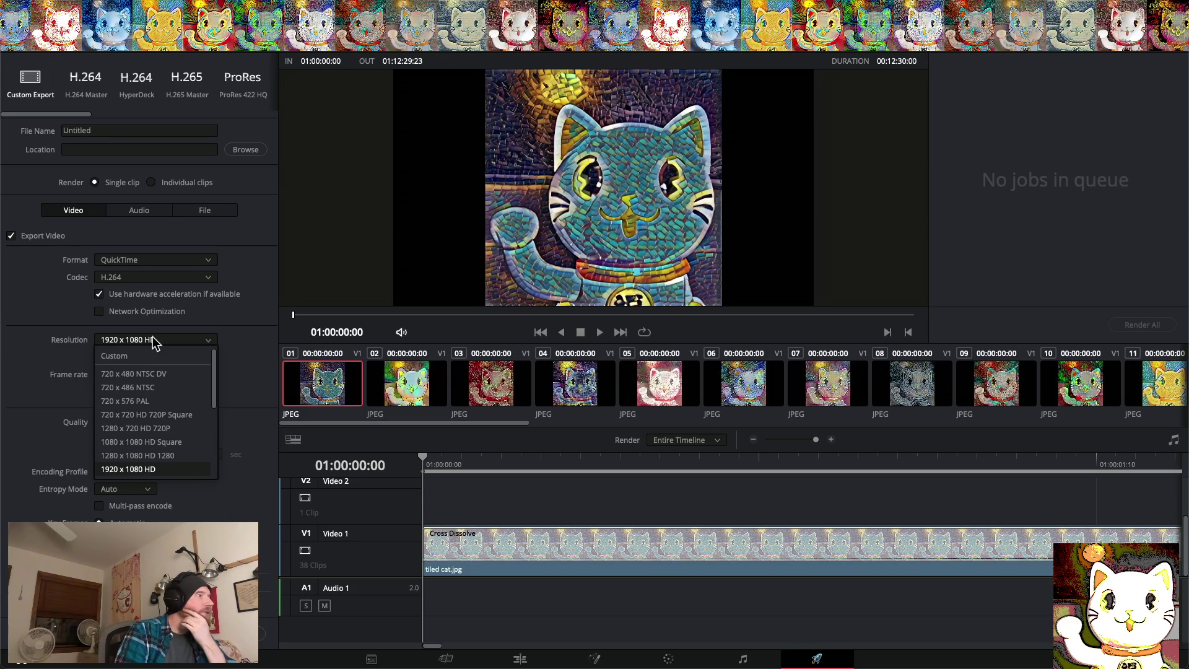
click(154, 443)
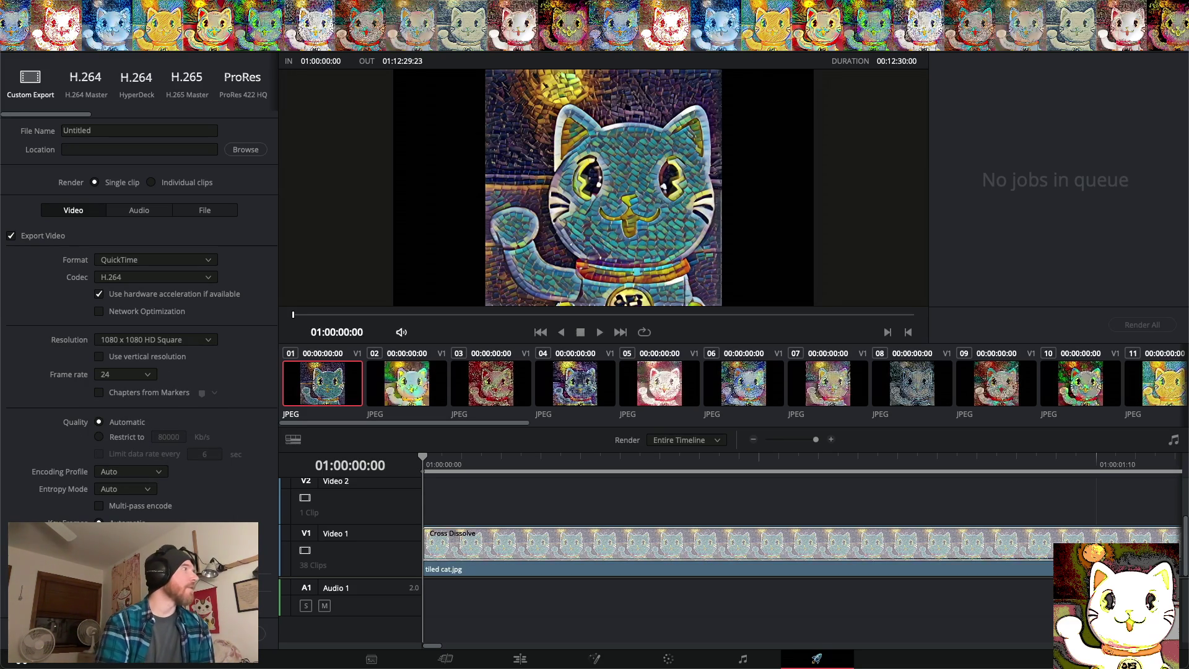
key(super+h)
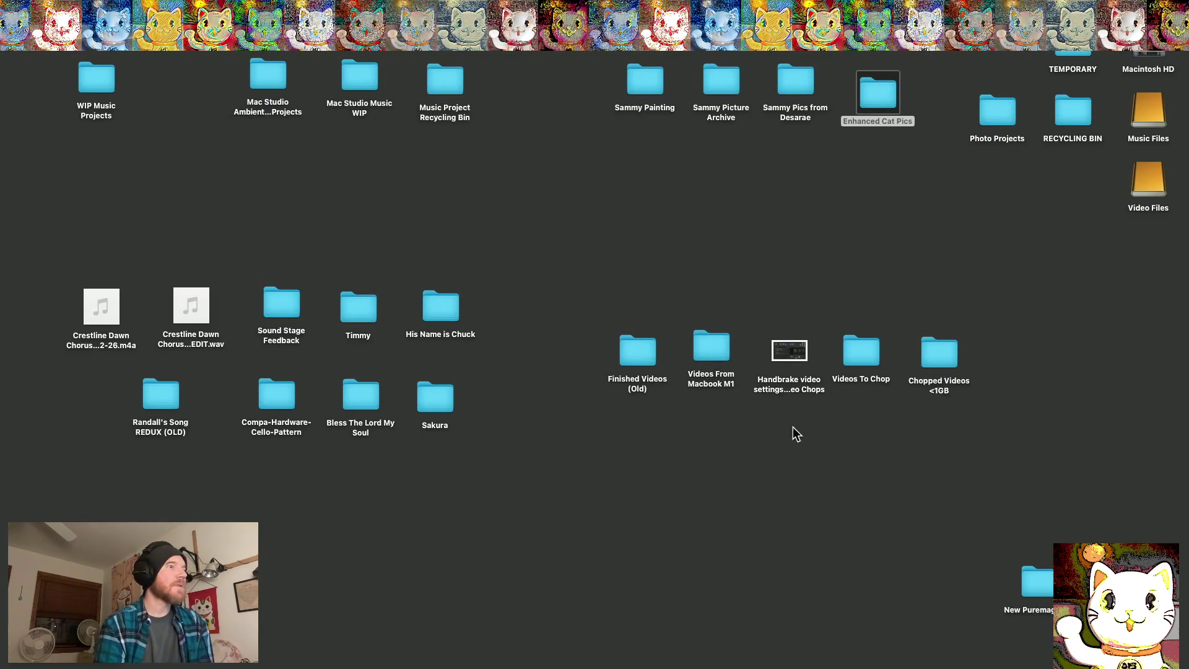
Open Enhanced Cat Pics and check black and white cat.jpg's 776×776 dimensions in Get Info
mouse_move(880, 103)
mouse_down()
mouse_move(675, 490)
mouse_move(623, 536)
mouse_up()
double_click(621, 536)
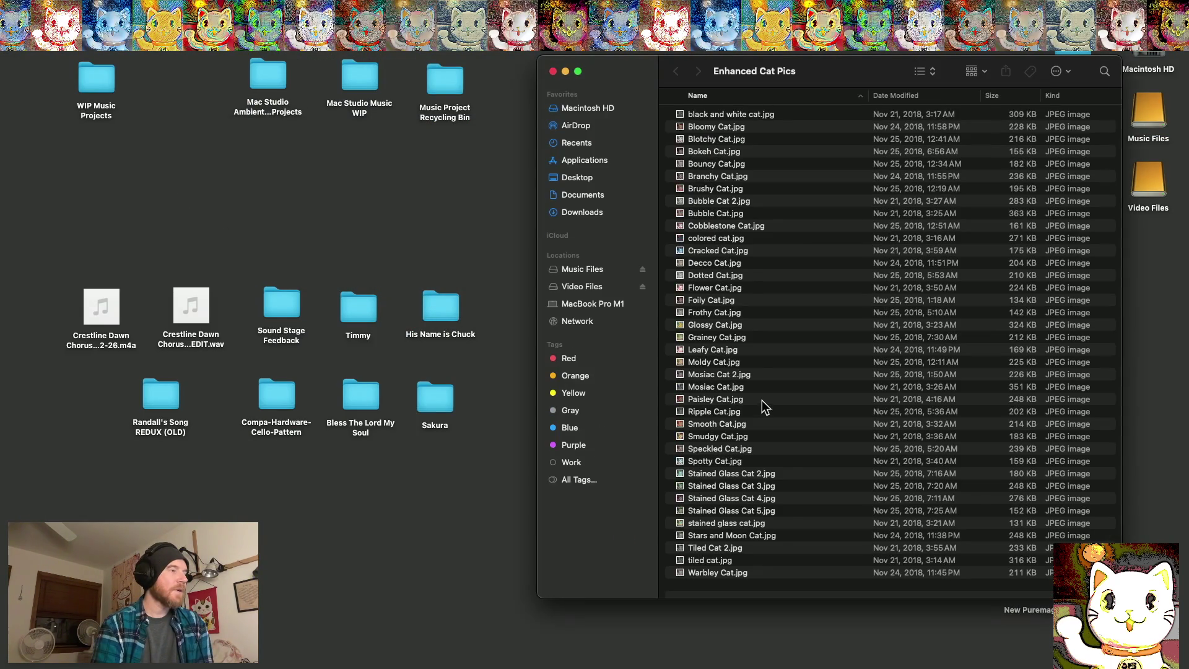
right_click(729, 118)
click(741, 180)
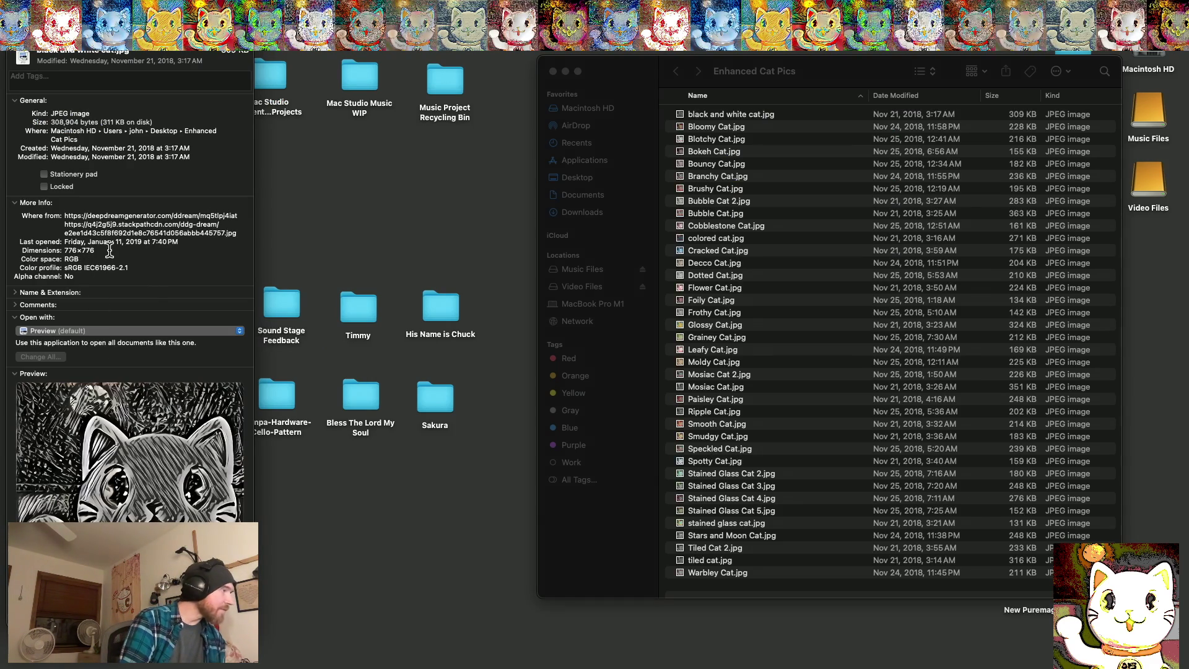
key(super+w)
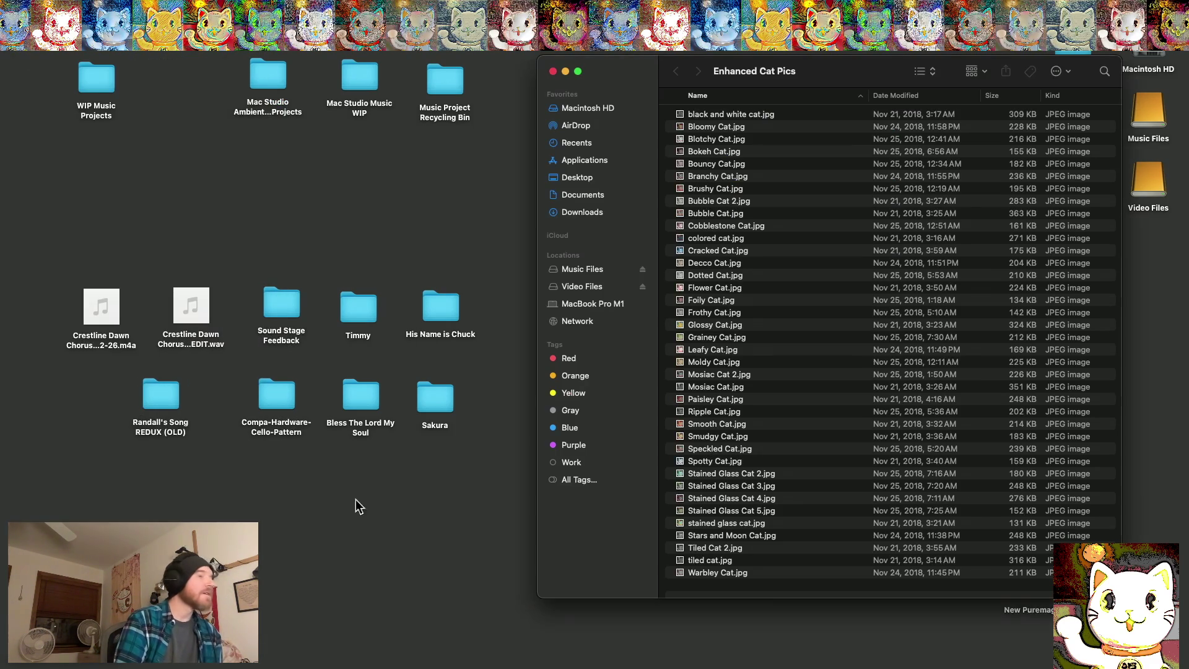
mouse_move(751, 644)
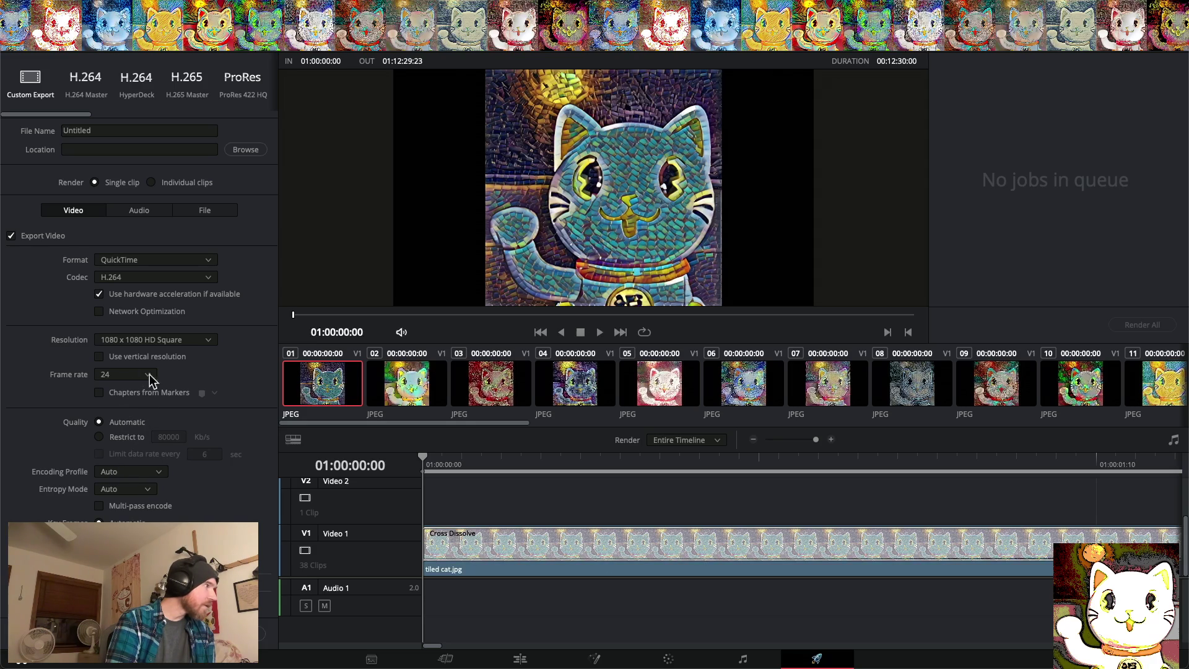
Set a custom output resolution of 776 x 776
click(168, 338)
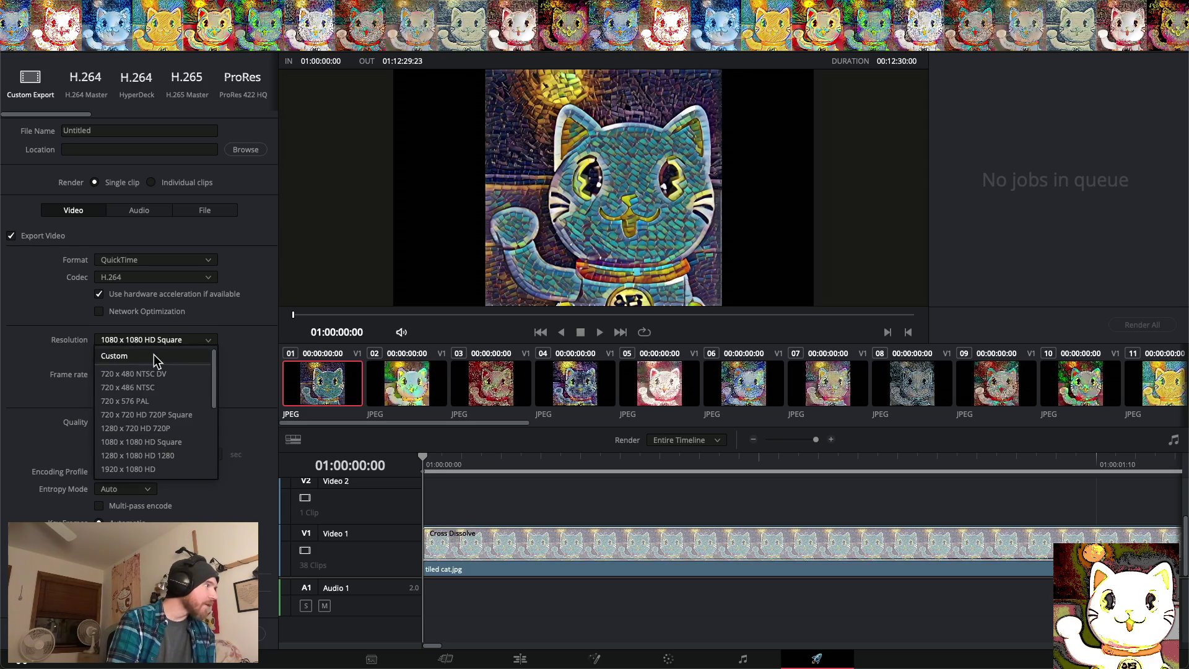
click(154, 354)
click(118, 357)
text(1)
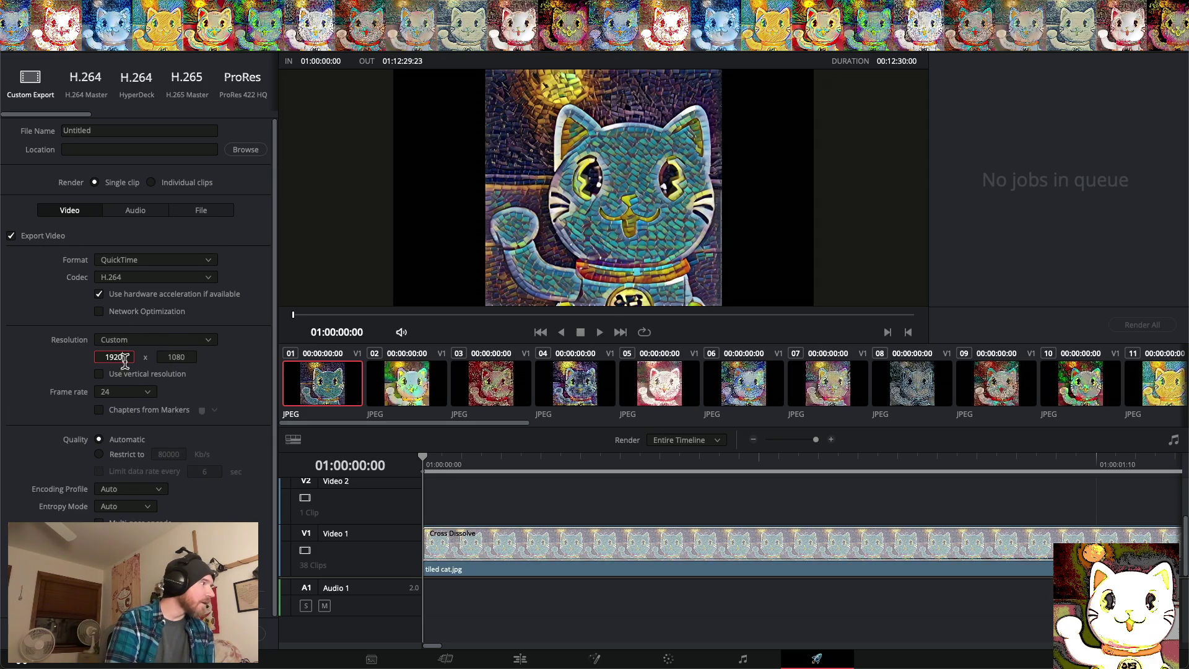
key(BackSpace)
text(776)
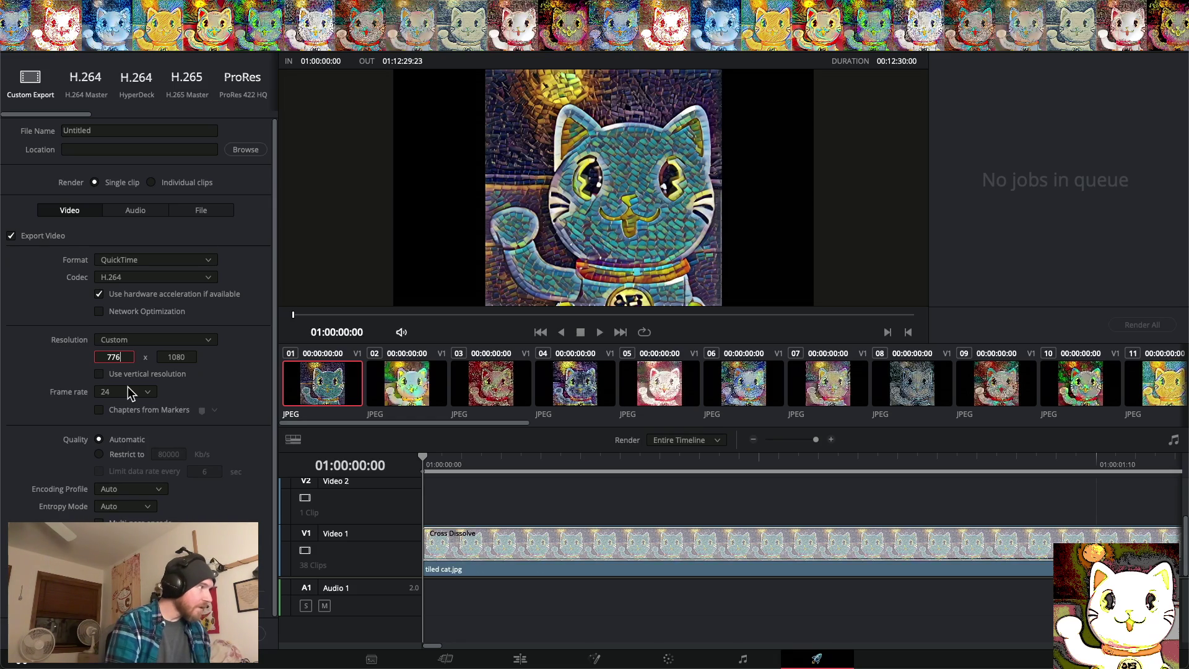
click(186, 357)
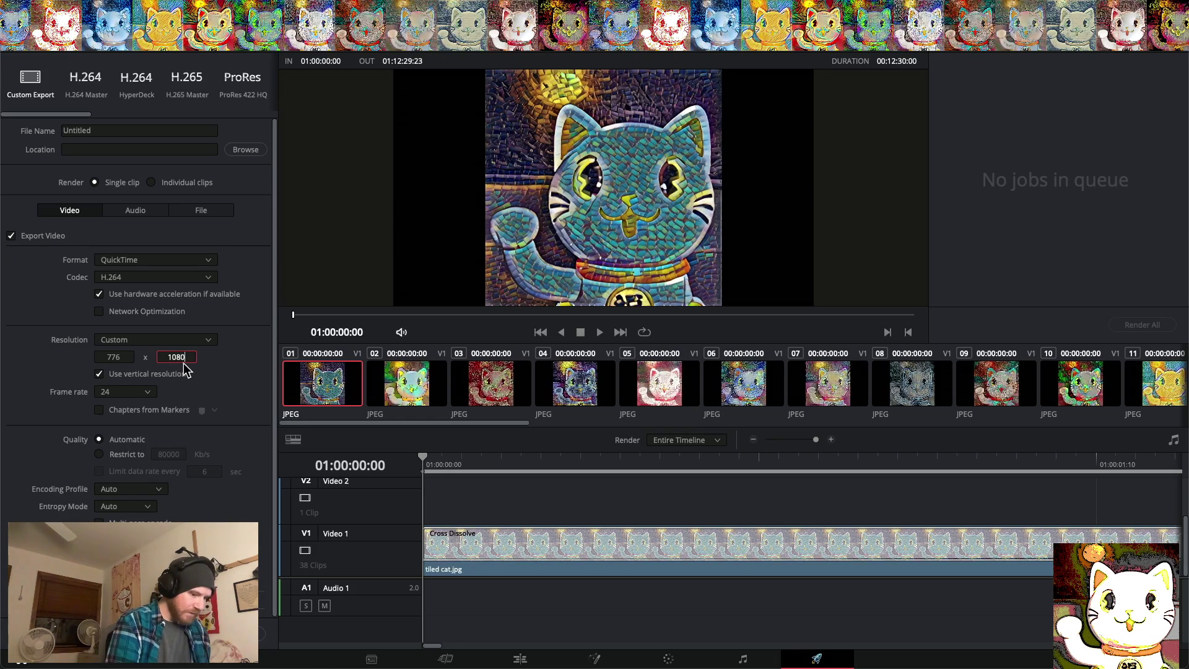
text(776)
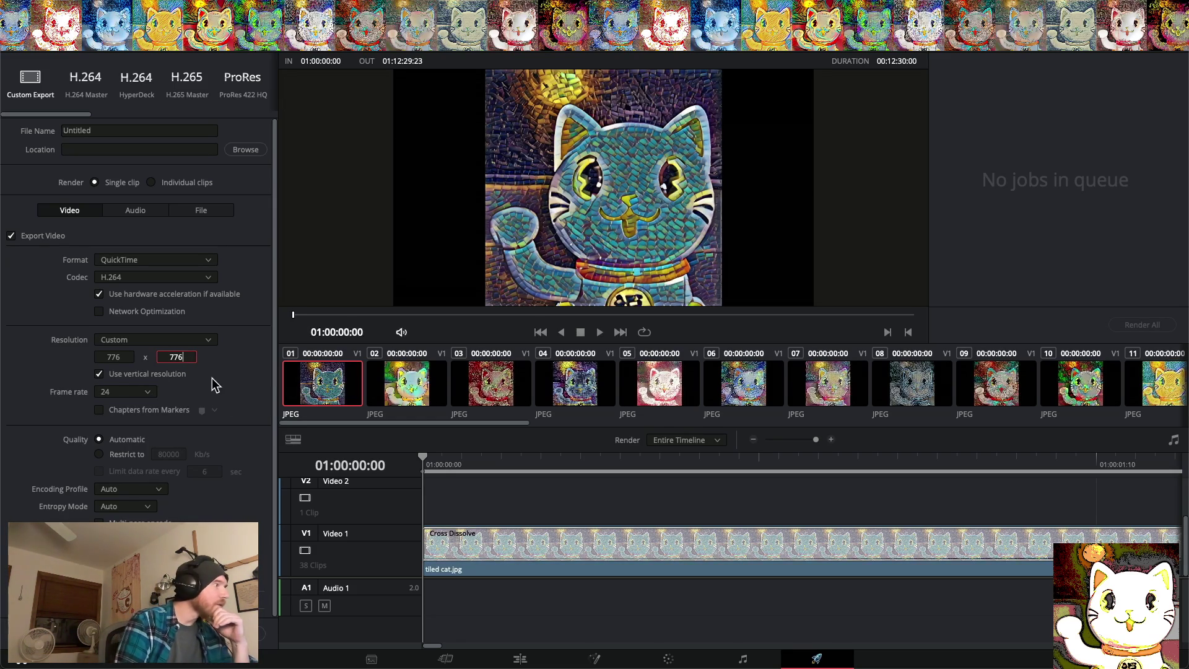
Change the export frame rate to 30 fps
click(140, 392)
click(136, 435)
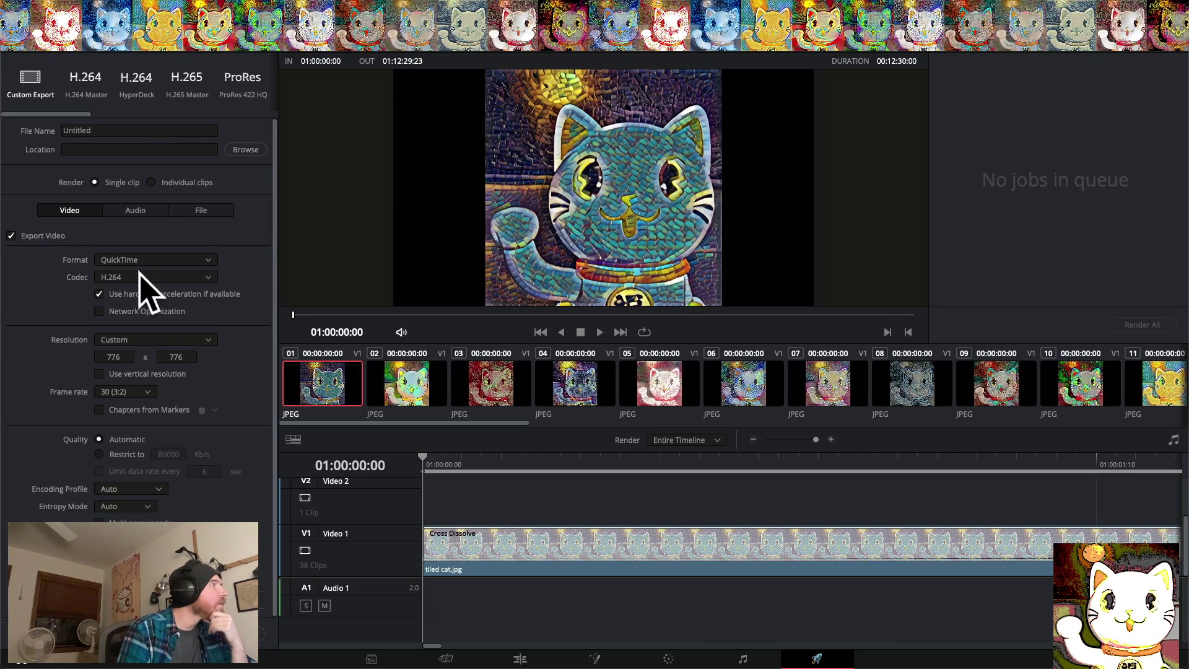
click(105, 133)
Name the export 'Cat Logo Crossfade version 2', save to Desktop, and add it to the render queue
drag(108, 130, 39, 130)
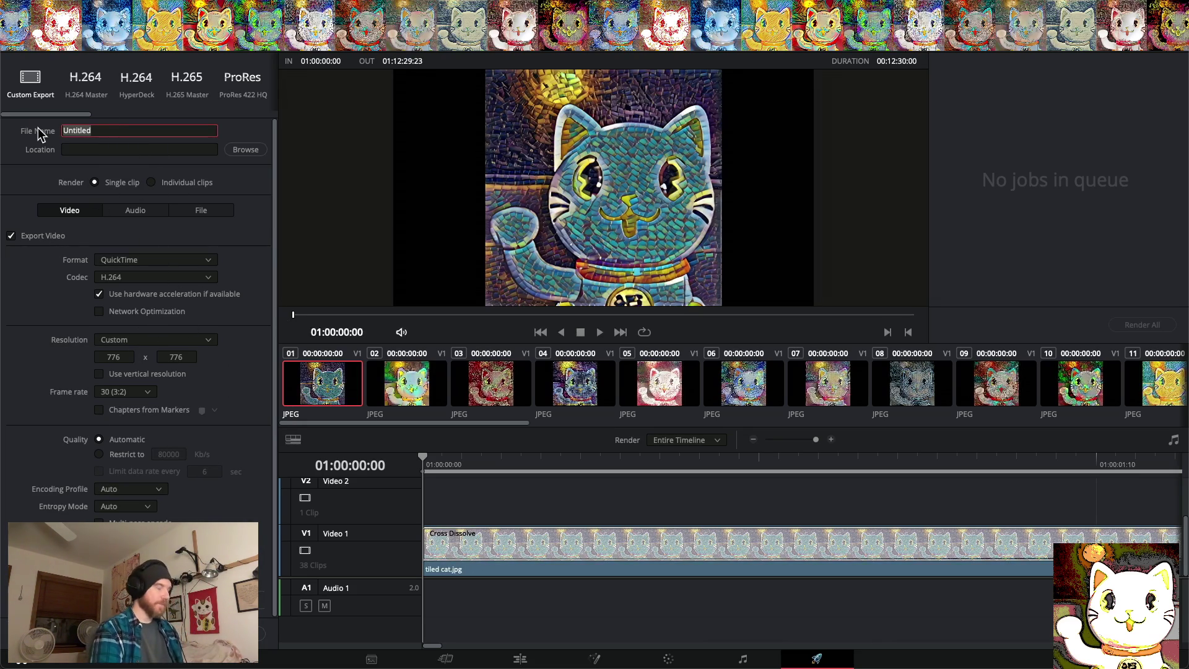
text(Cat Logo)
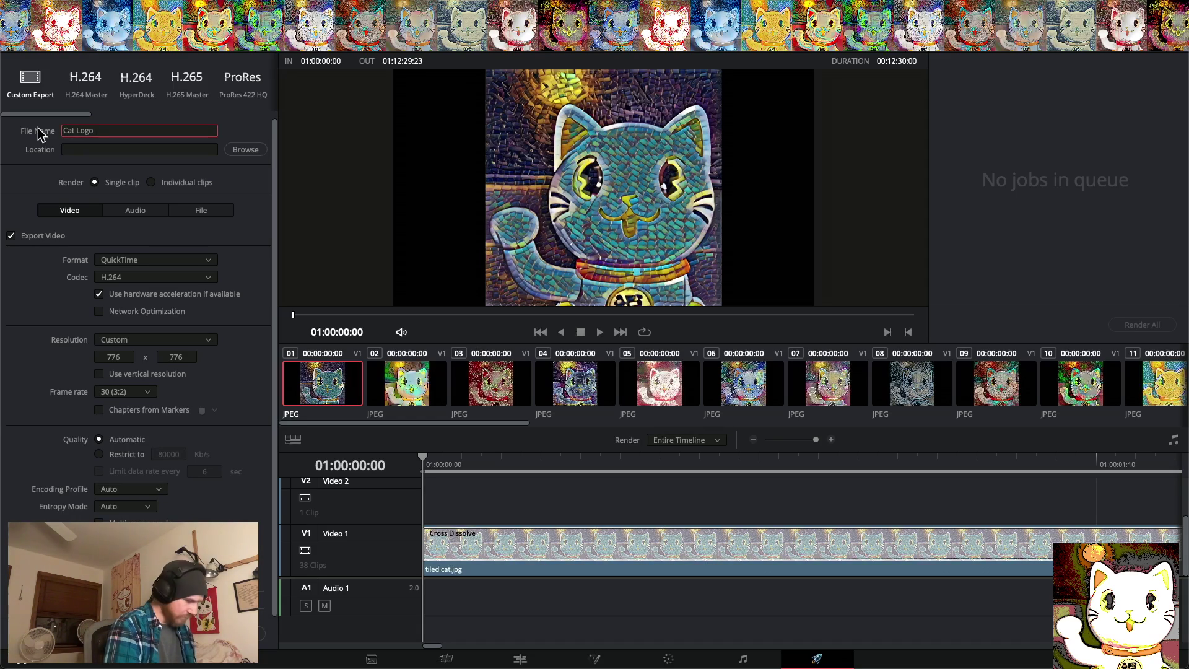
text( Crossfa)
text(de )
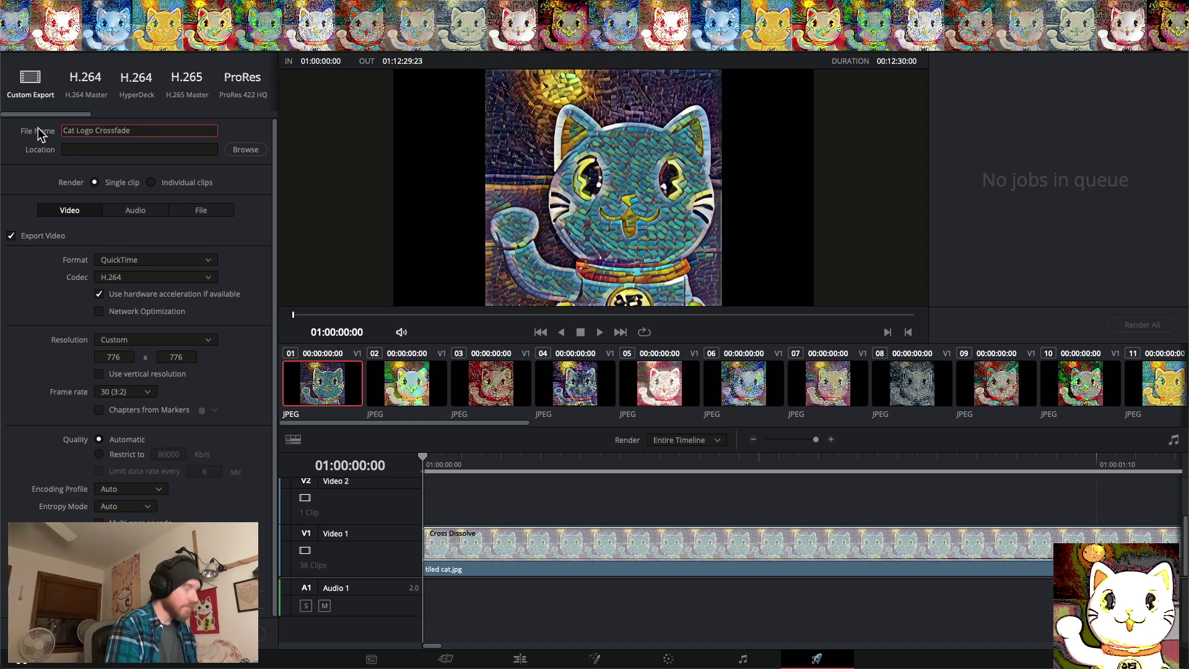
text(version 2)
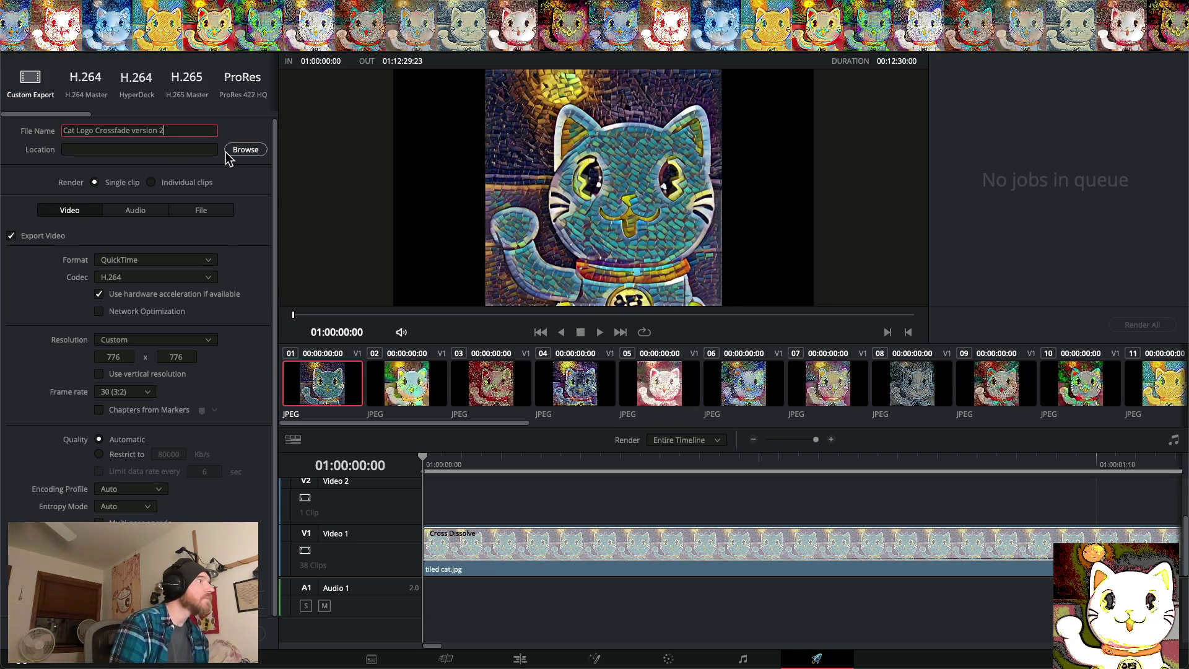
click(243, 150)
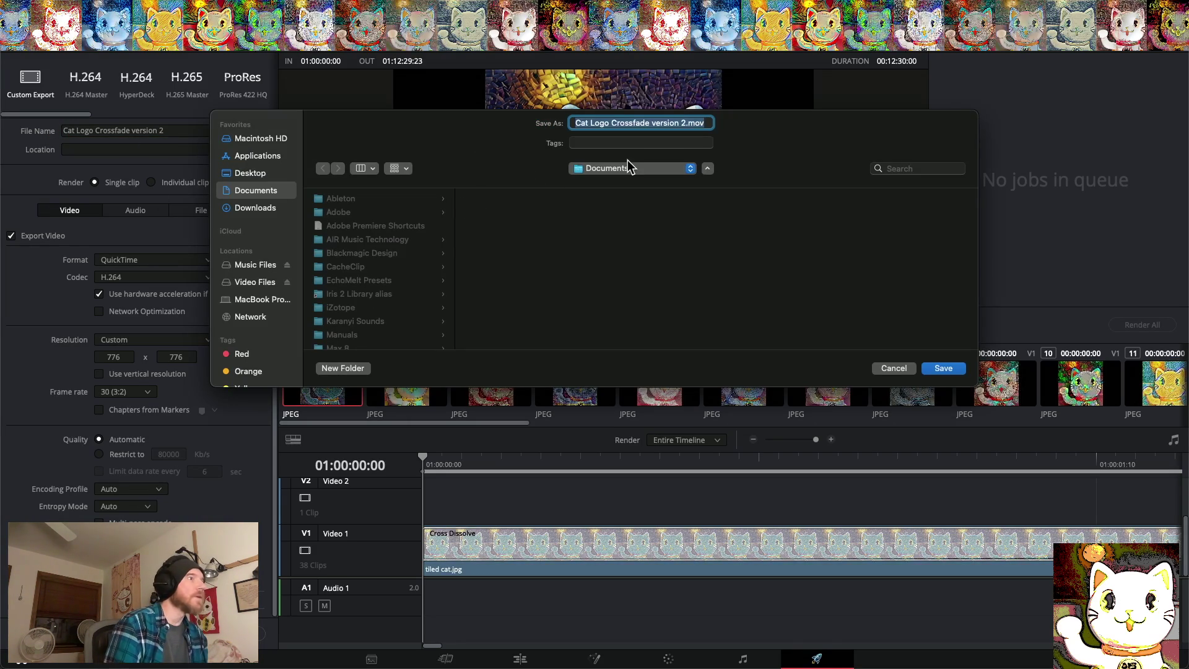
click(263, 174)
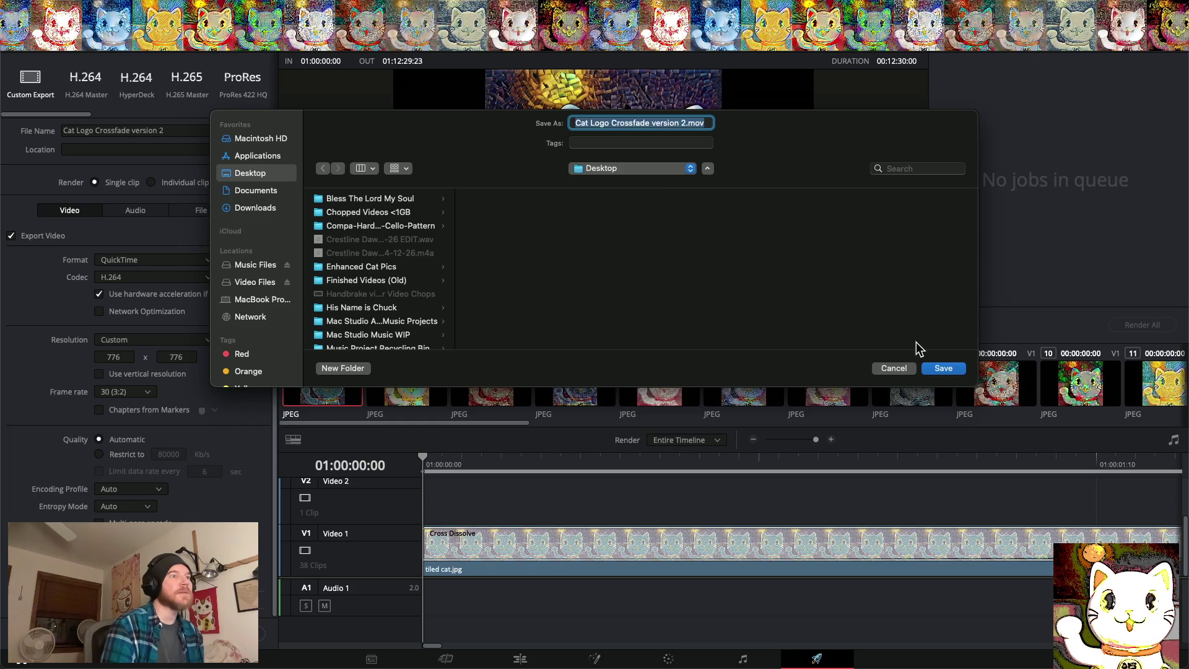
click(946, 369)
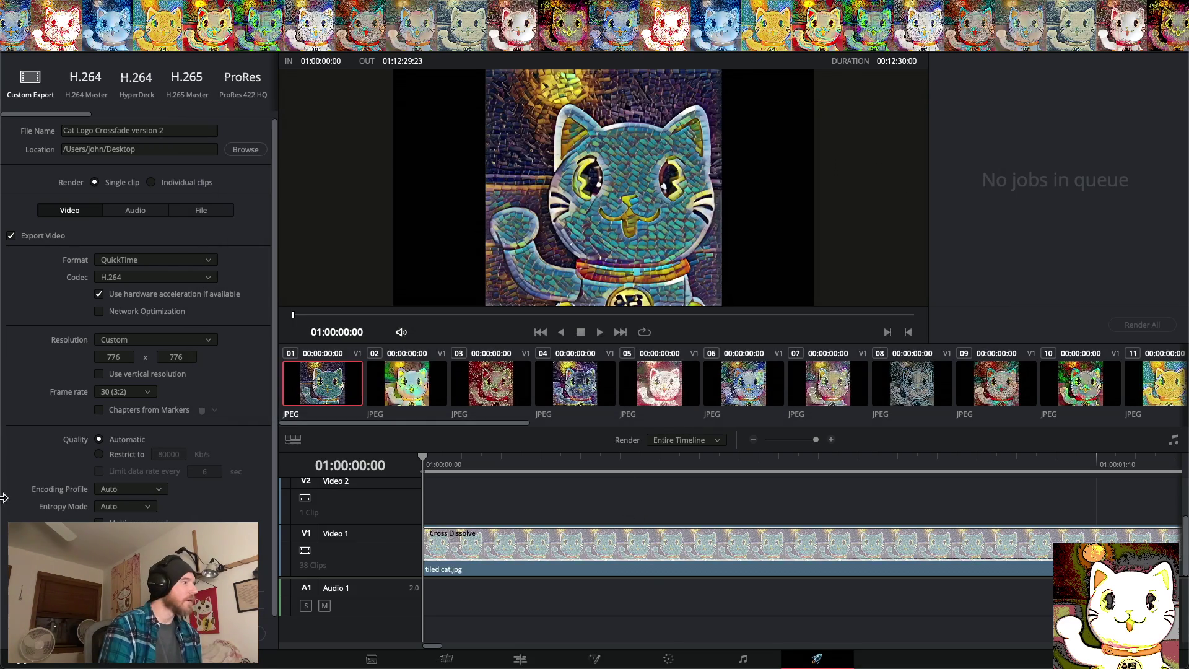
click(260, 633)
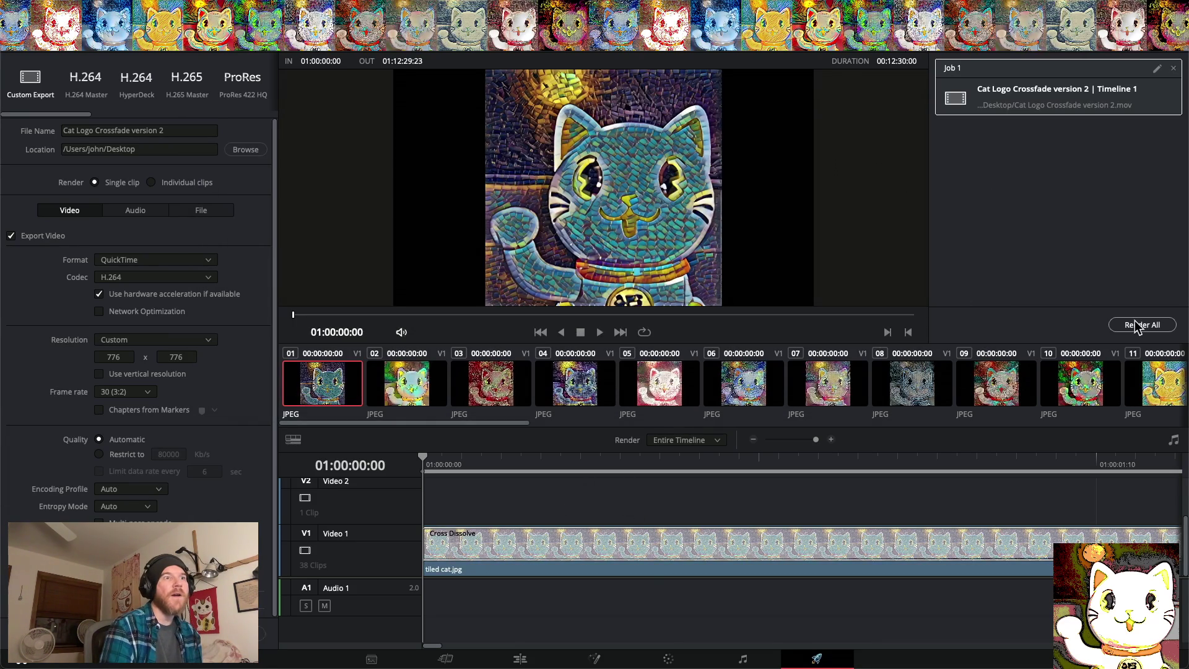
Render Job 1, exporting Cat Logo Crossfade version 2.mov to the Desktop
click(1135, 322)
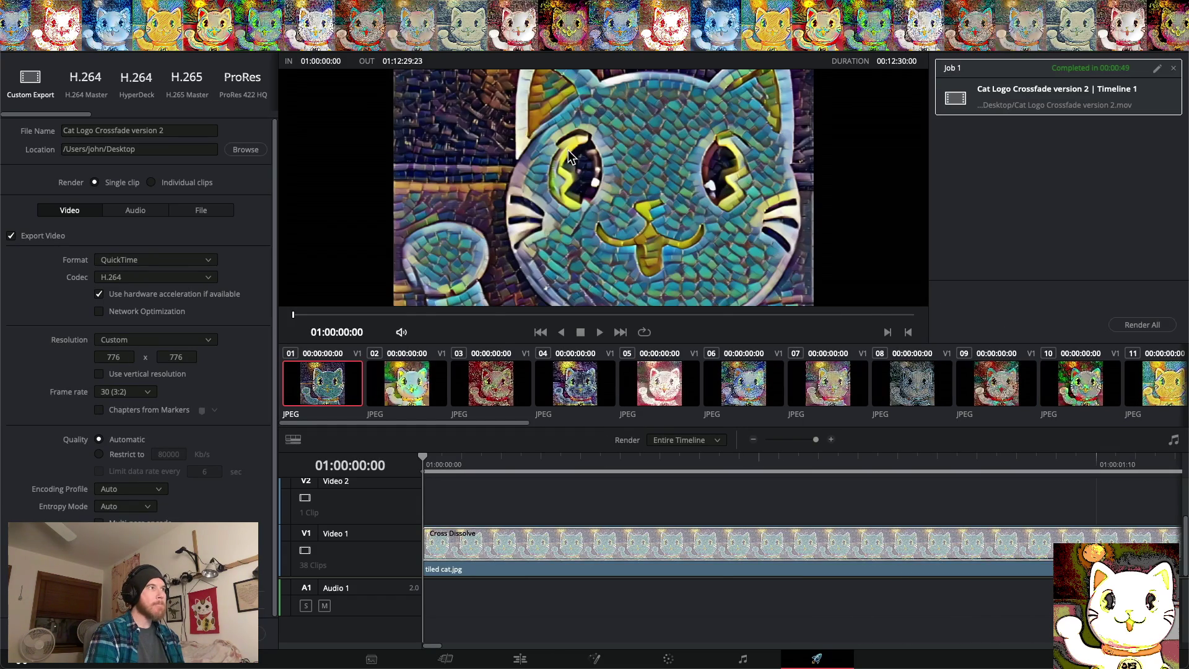
Open Cat Logo Crossfade version 2.mov from the desktop in QuickTime Player and play it full screen
key(super+m)
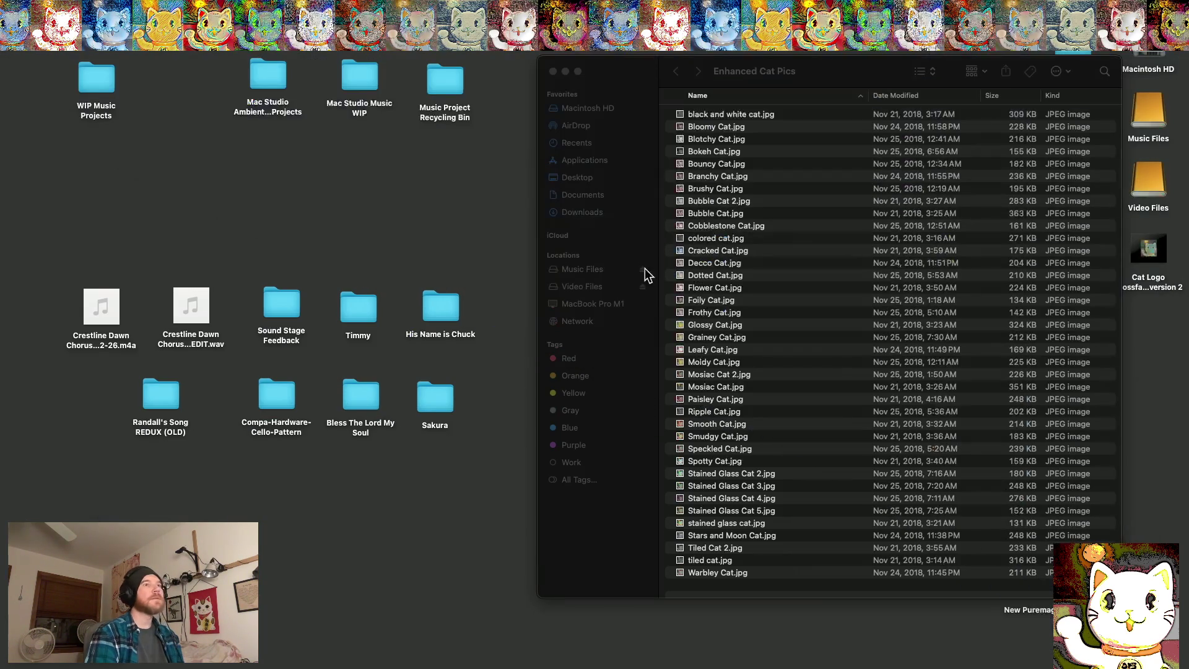
click(1159, 254)
double_click(1160, 255)
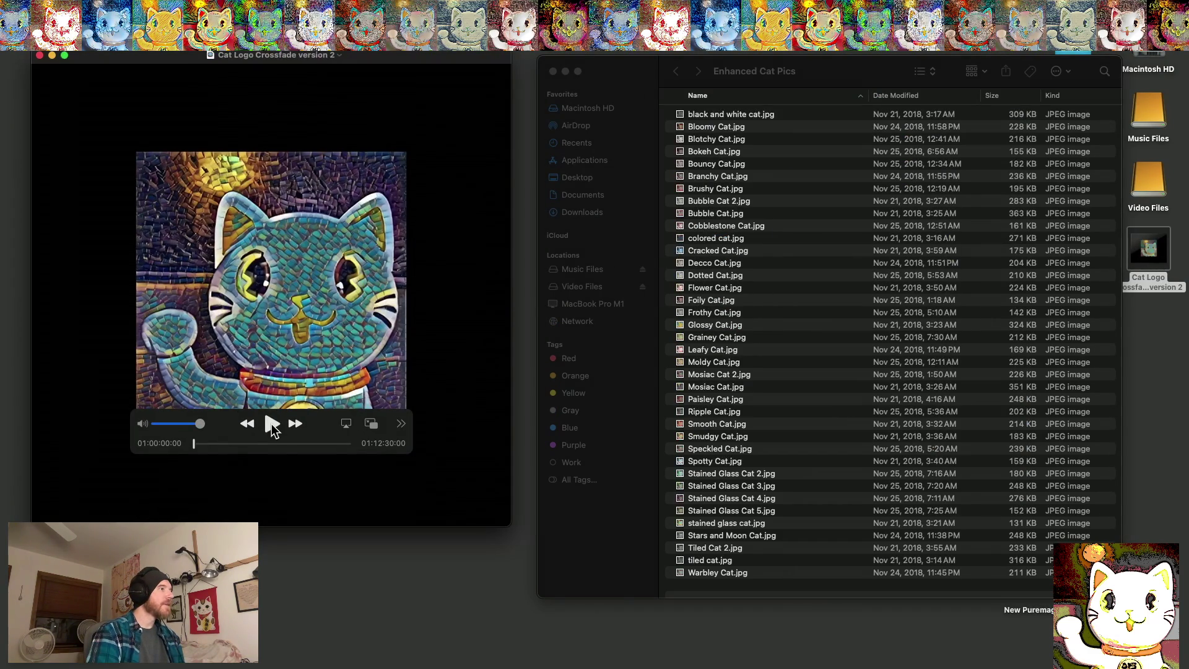
click(271, 424)
mouse_move(140, 133)
mouse_down()
mouse_move(110, 398)
mouse_move(151, 164)
mouse_up()
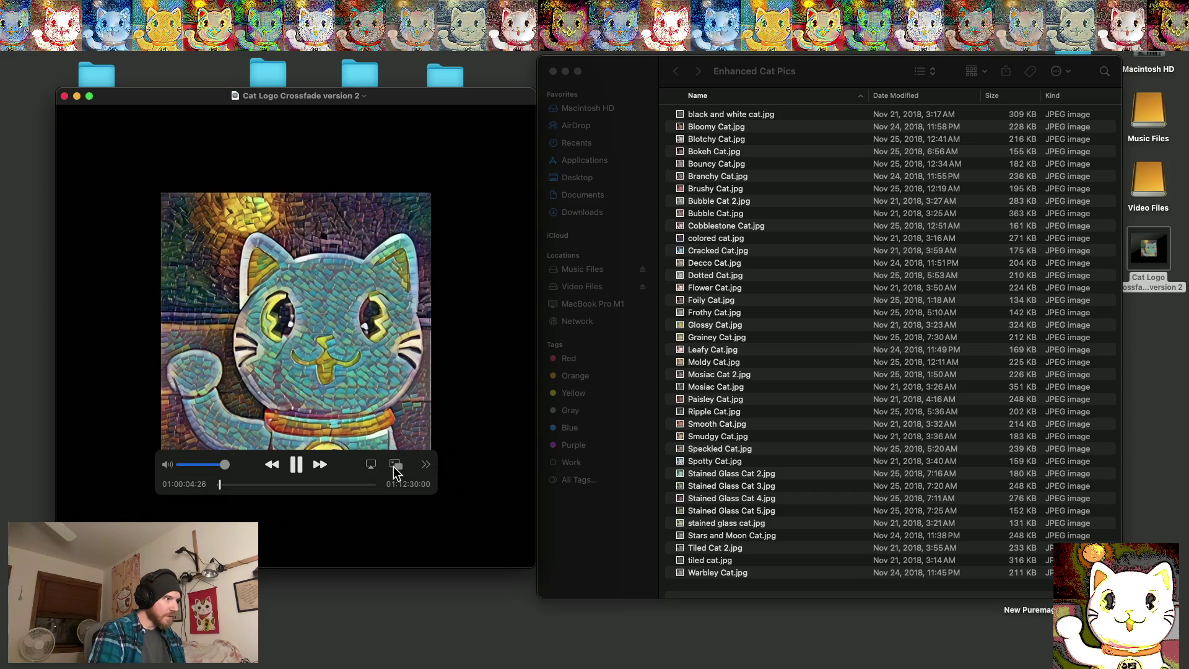
click(89, 96)
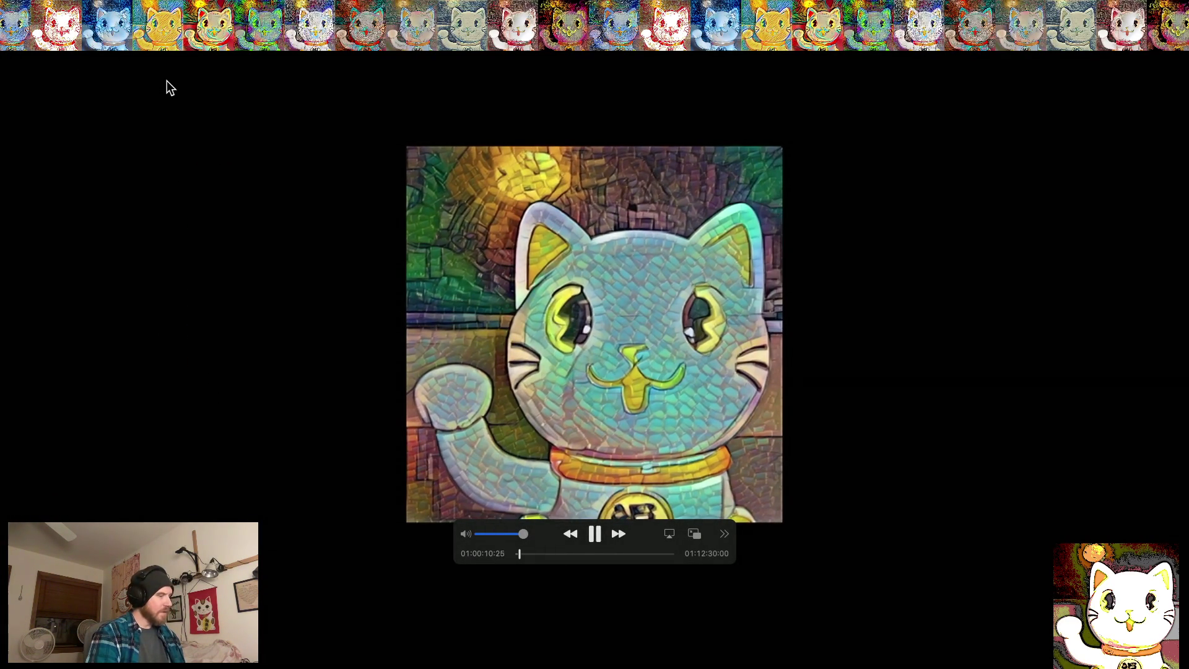
key(Escape)
Close the QuickTime player and return to Resolve's Deliver page with the completed job
click(65, 97)
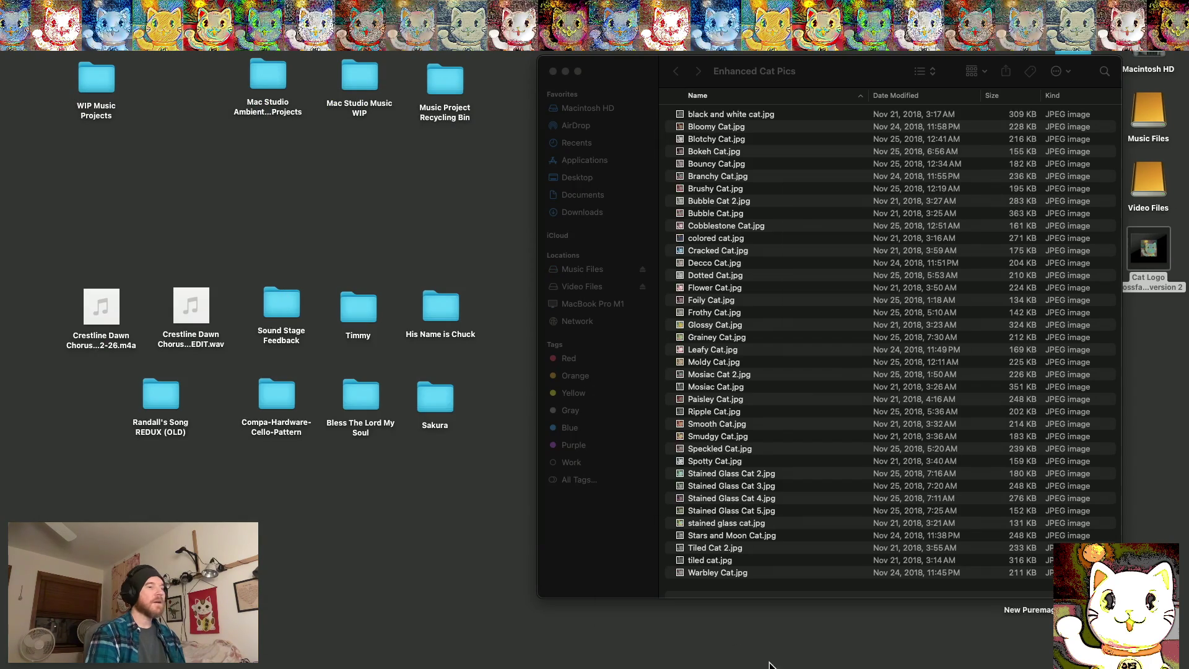
mouse_move(946, 666)
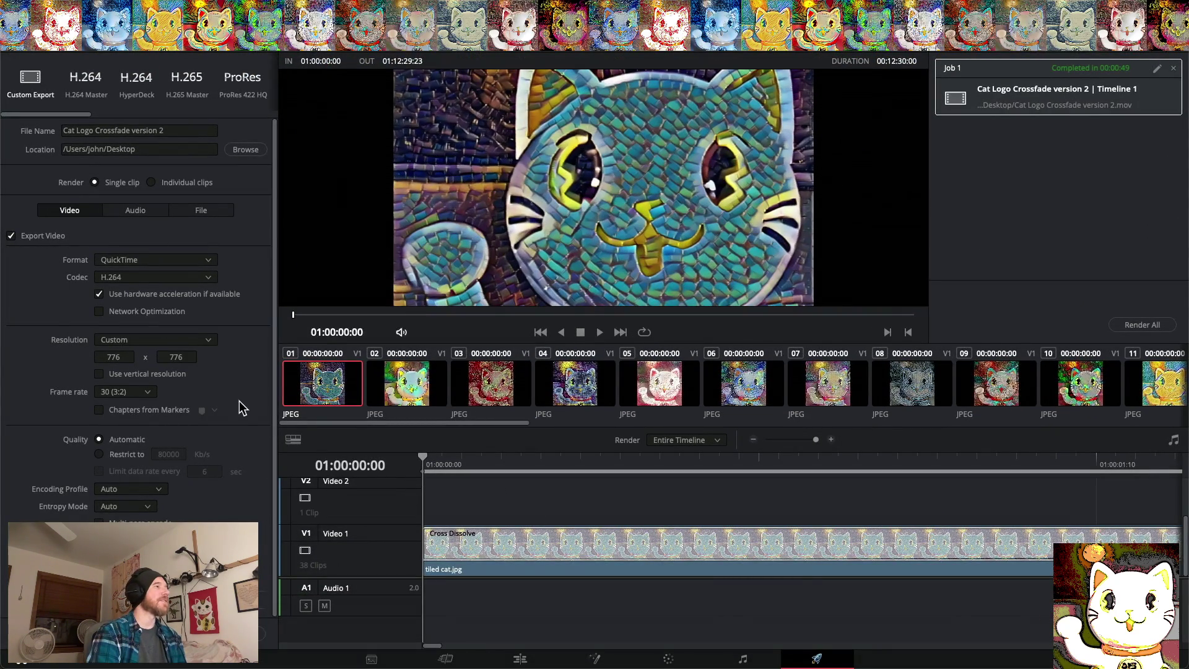
Choose 1080 x 1080 HD Square as the render resolution, review the settings, then return to the Edit page
click(209, 340)
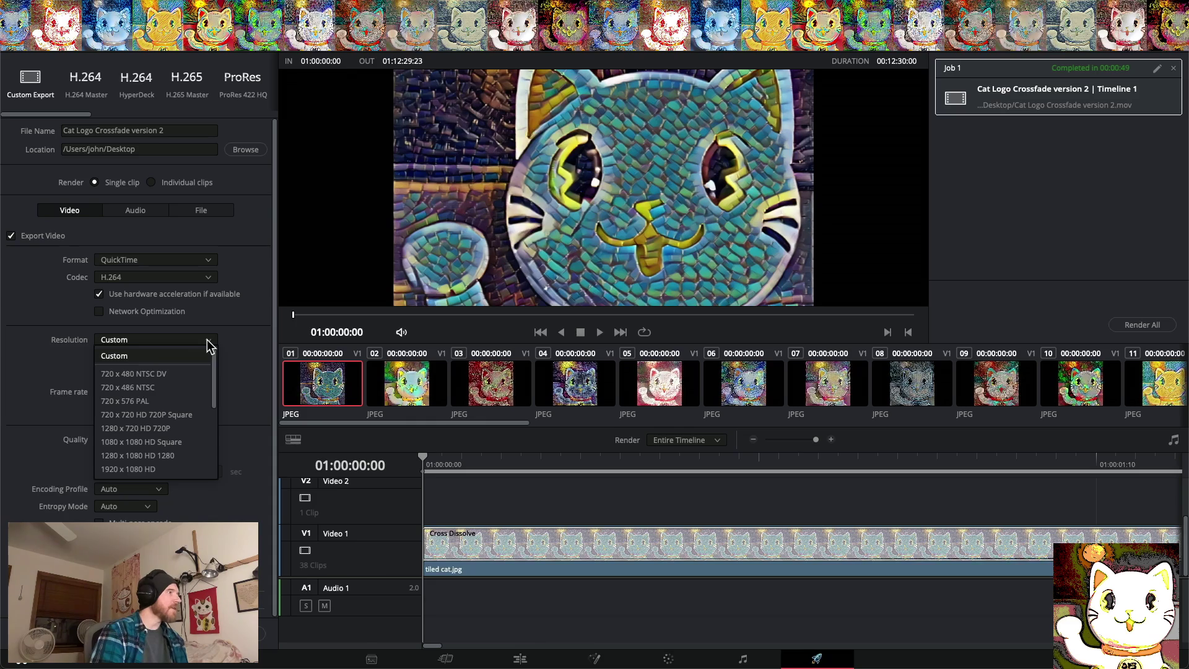
click(149, 442)
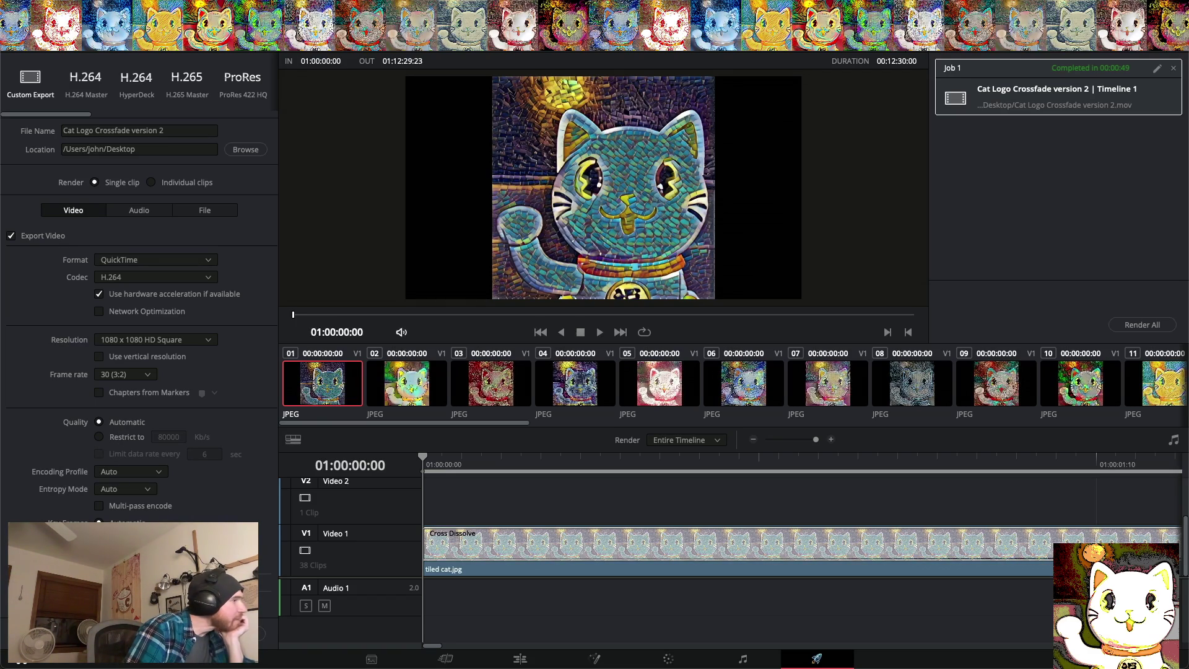
scroll(139, 320, down, 5)
scroll(140, 320, down, 4)
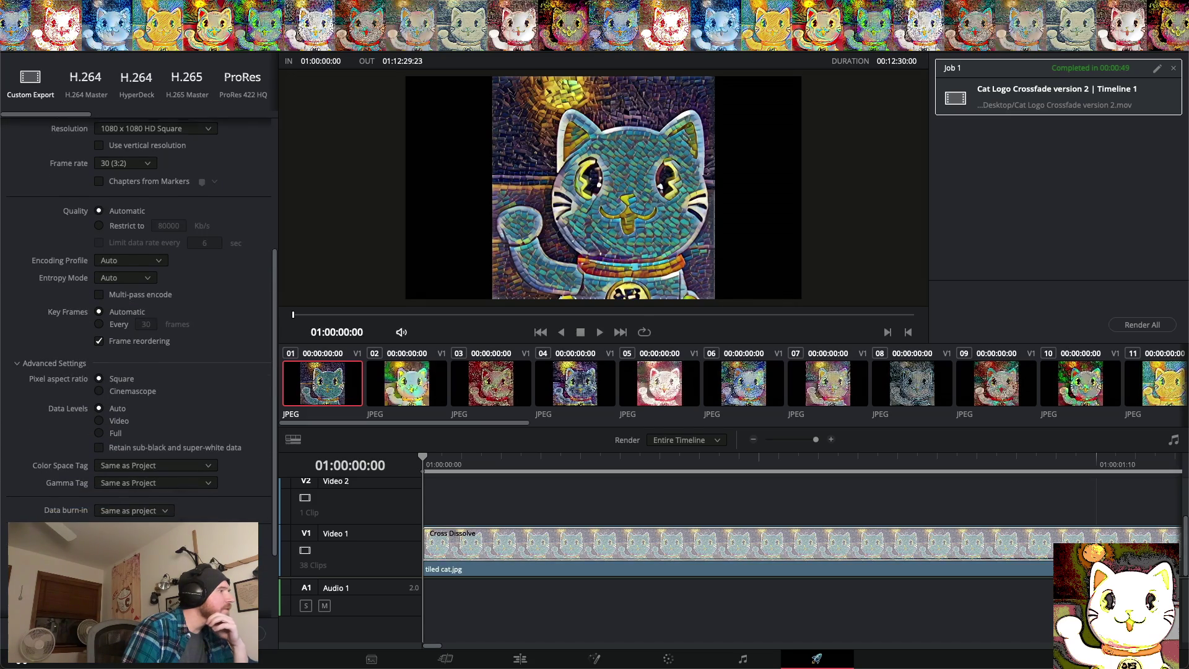
scroll(139, 321, down, 1)
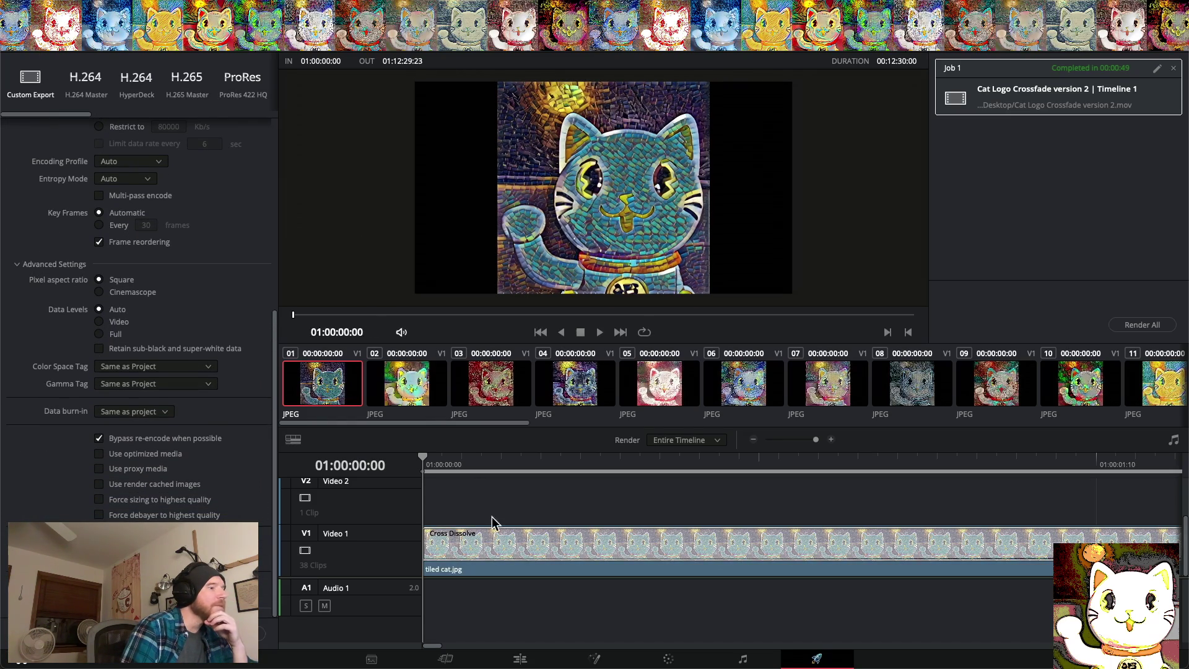
click(520, 658)
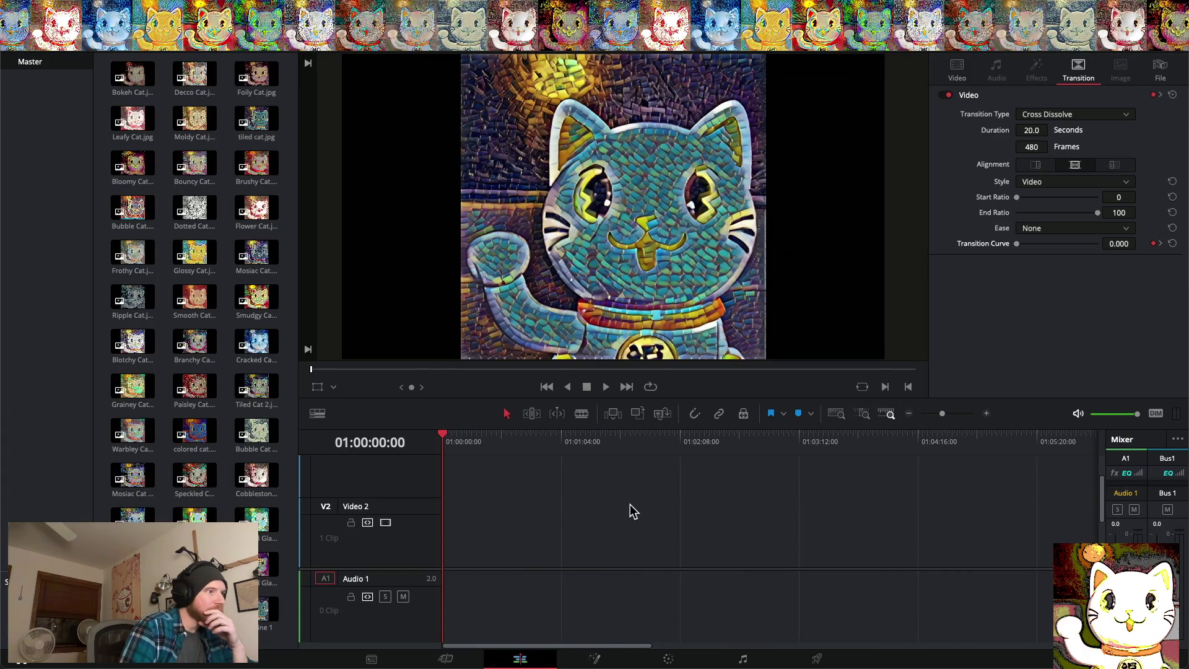
Look through the View and Timeline menus, then return to the Deliver page's render settings
scroll(630, 505, right, 15)
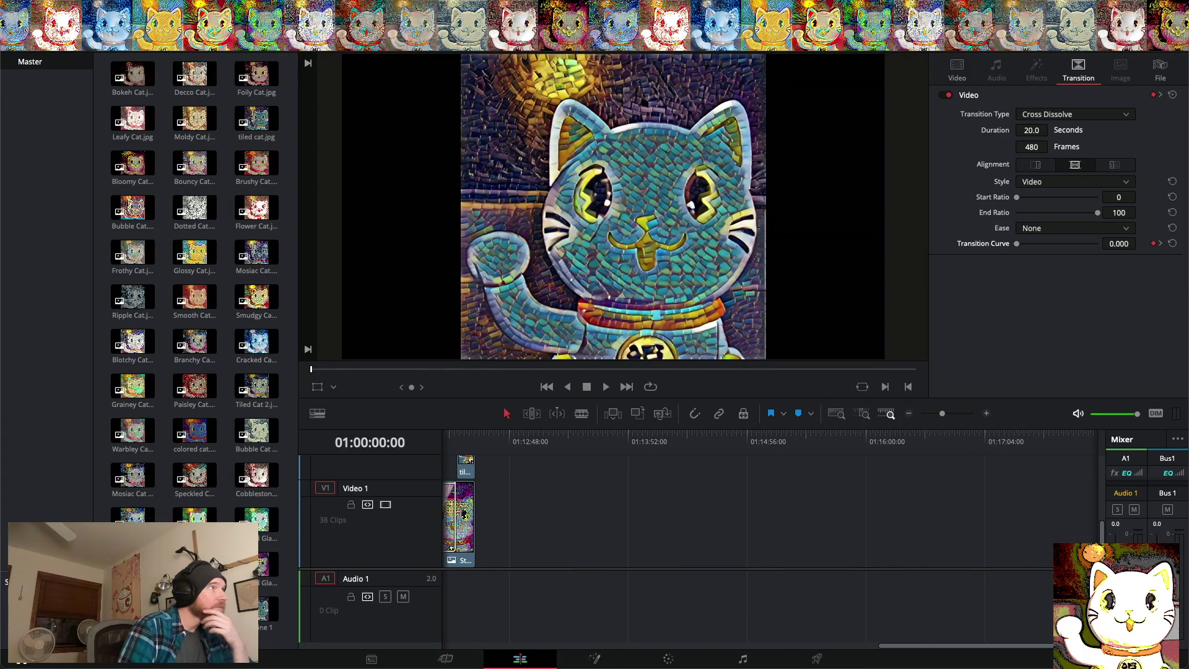
click(492, 7)
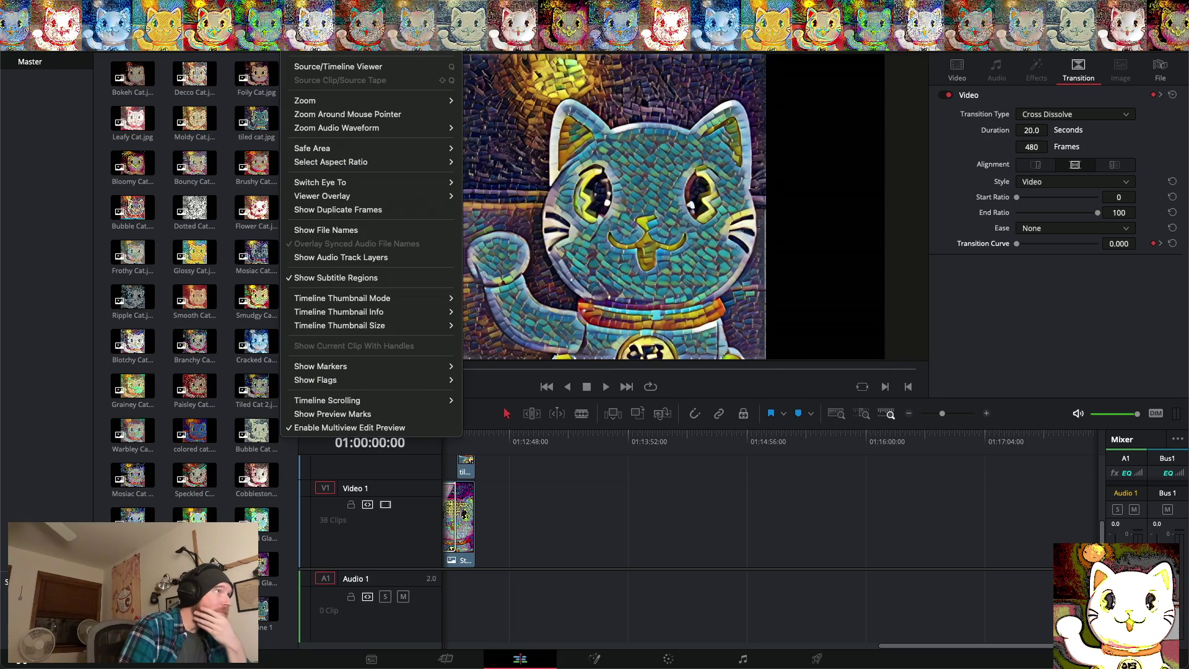
mouse_move(198, 7)
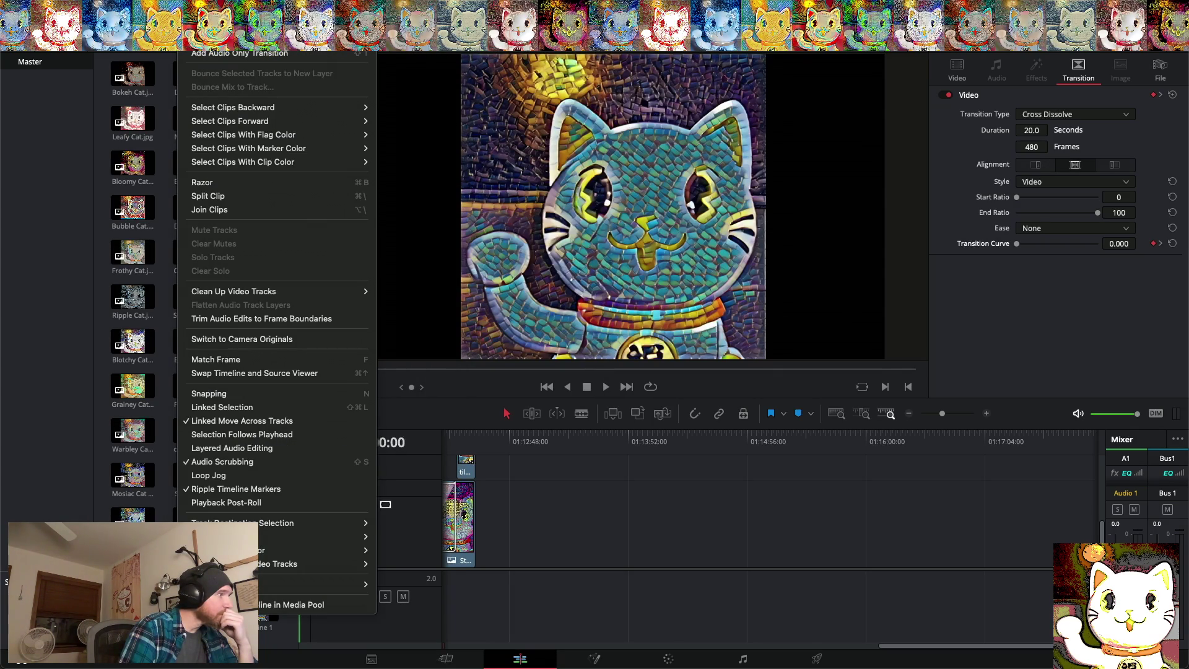
key(Escape)
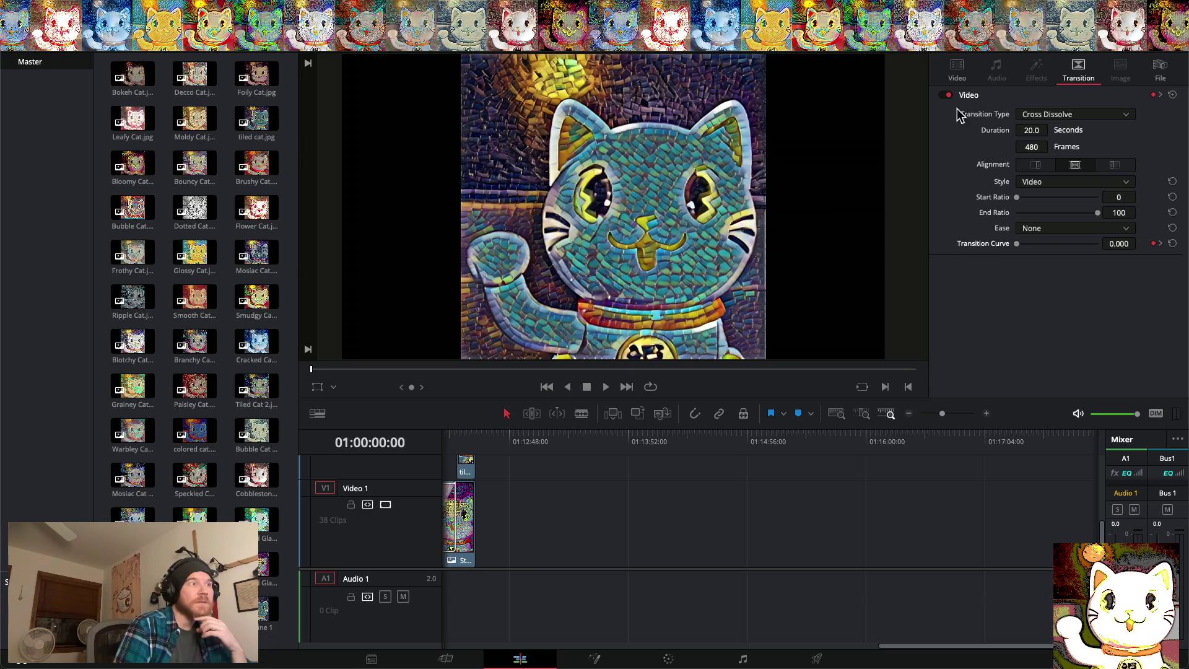
click(818, 660)
scroll(113, 241, up, 5)
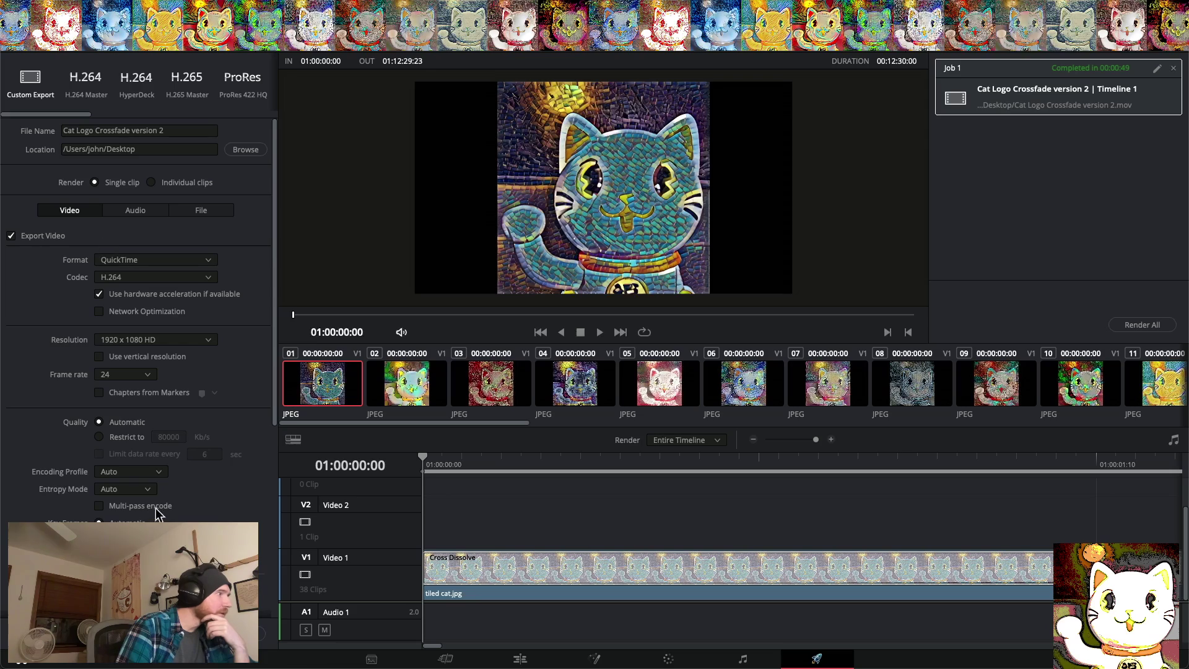
Set the export resolution to 1080 x 1080 HD Square and the frame rate to 30 (3:2)
click(132, 343)
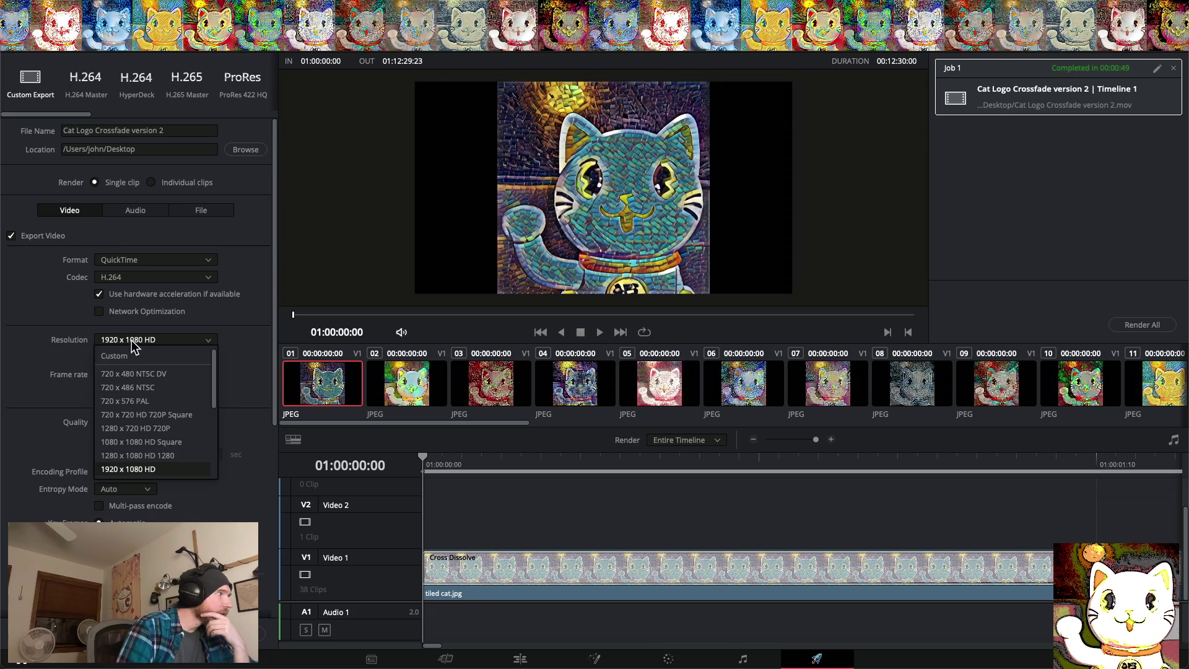
click(138, 442)
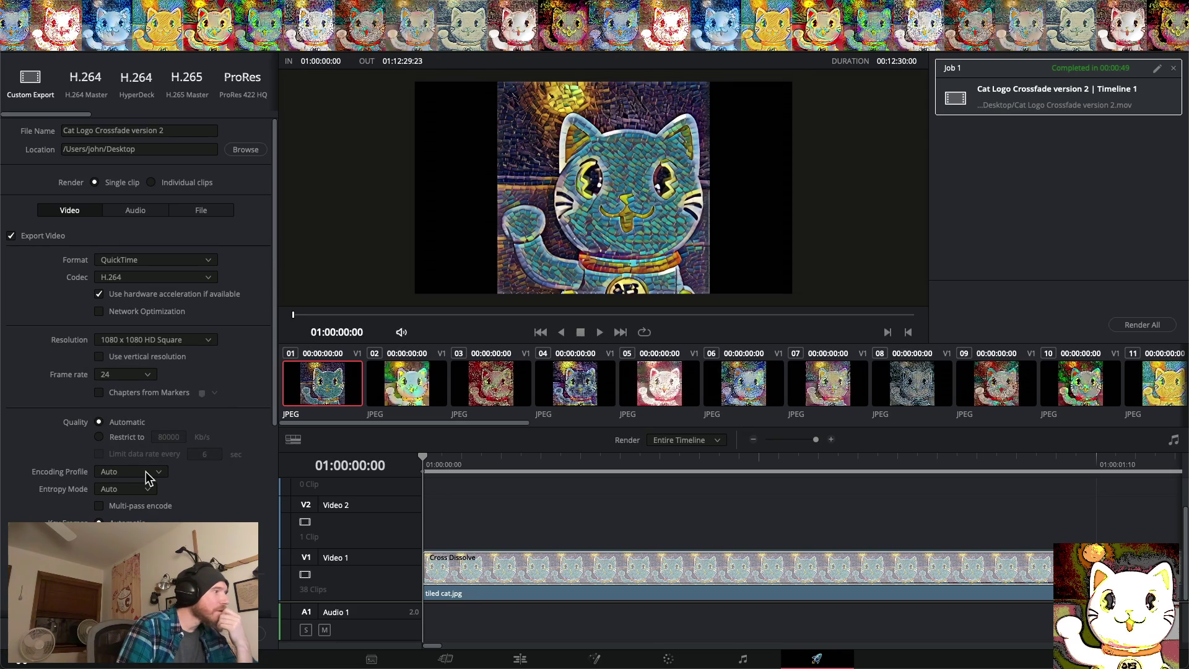
click(132, 375)
click(128, 418)
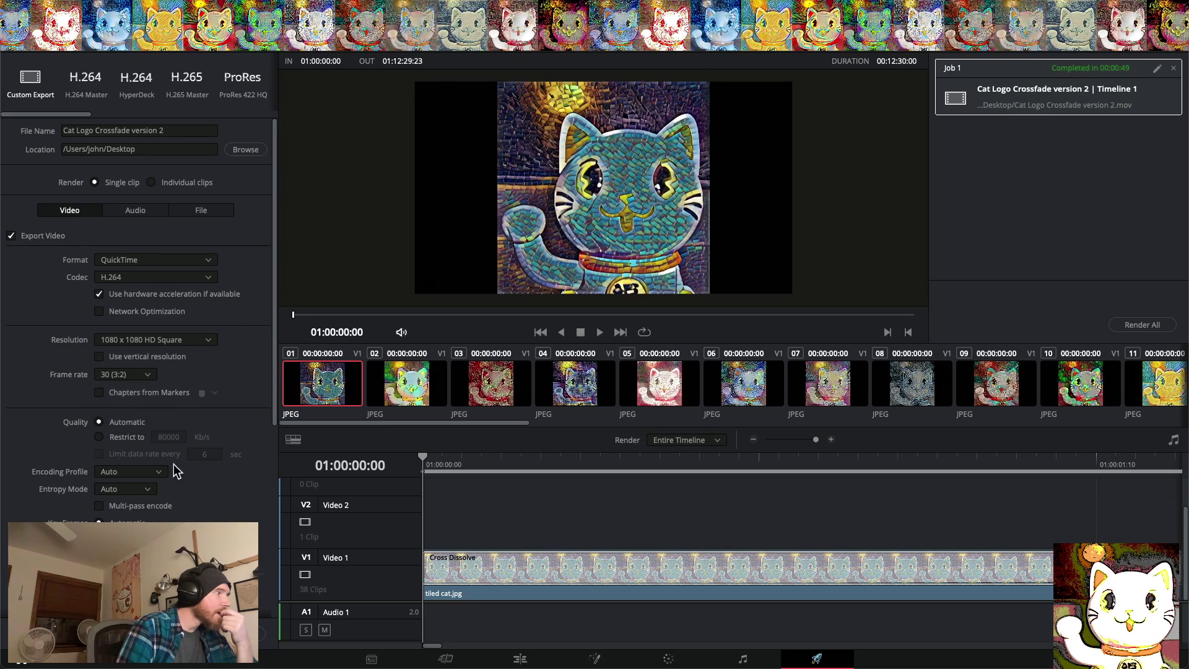
Queue the export as Job 2, overwrite the existing movie file, and start rendering
click(140, 644)
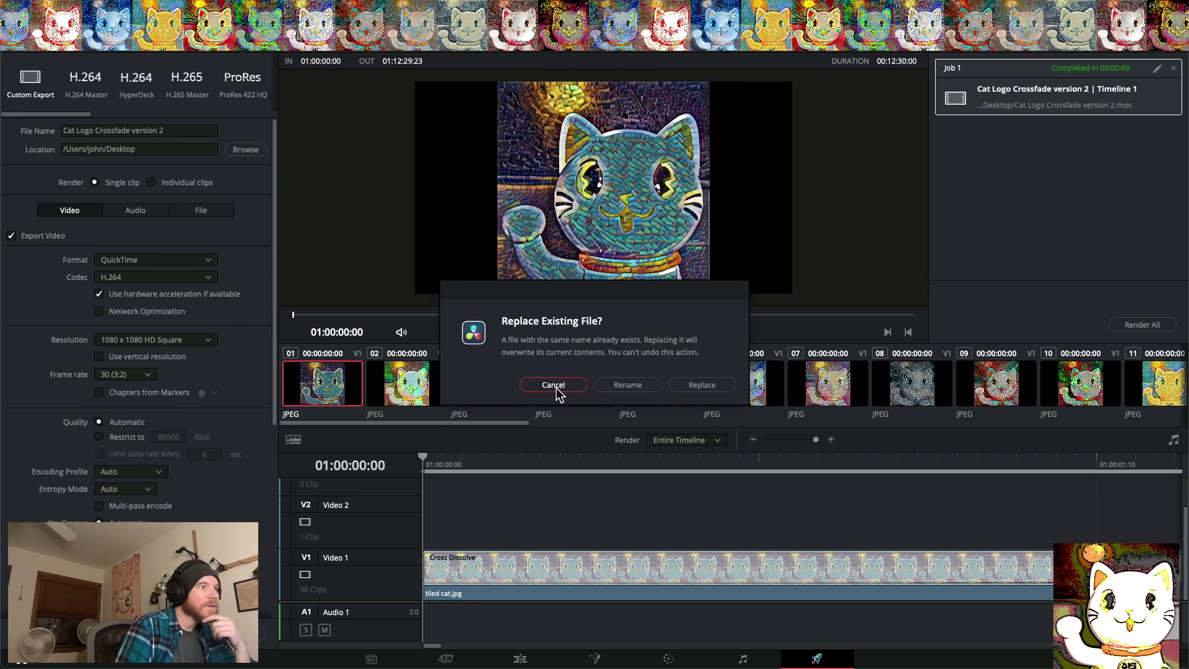
click(687, 386)
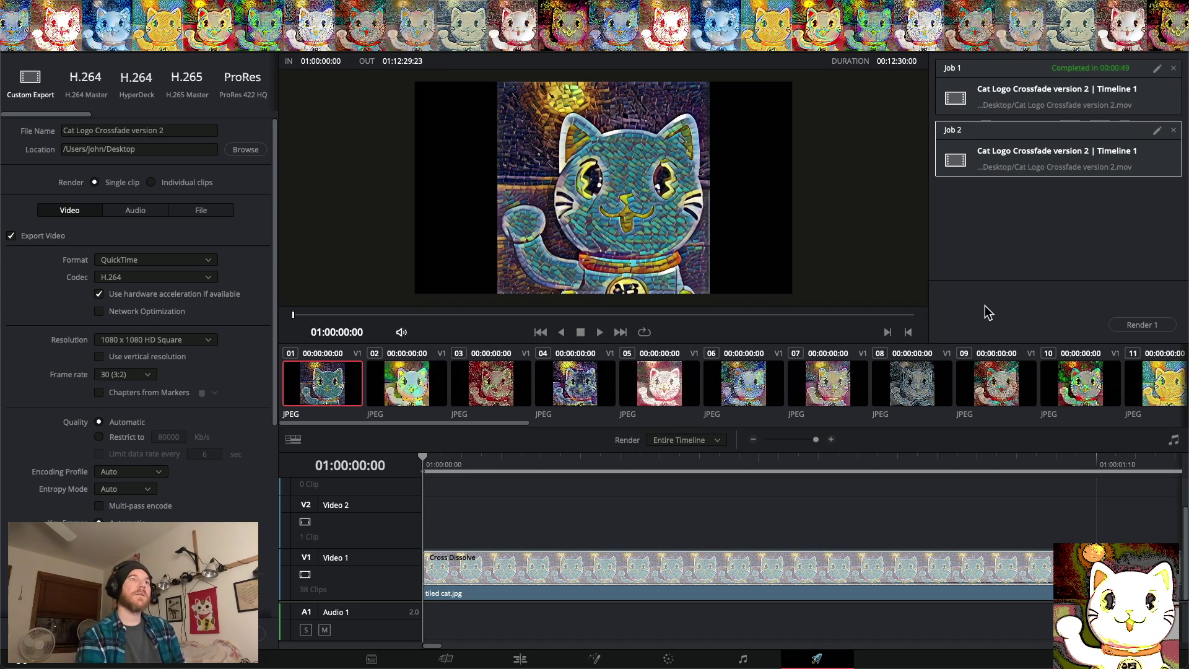
click(1153, 324)
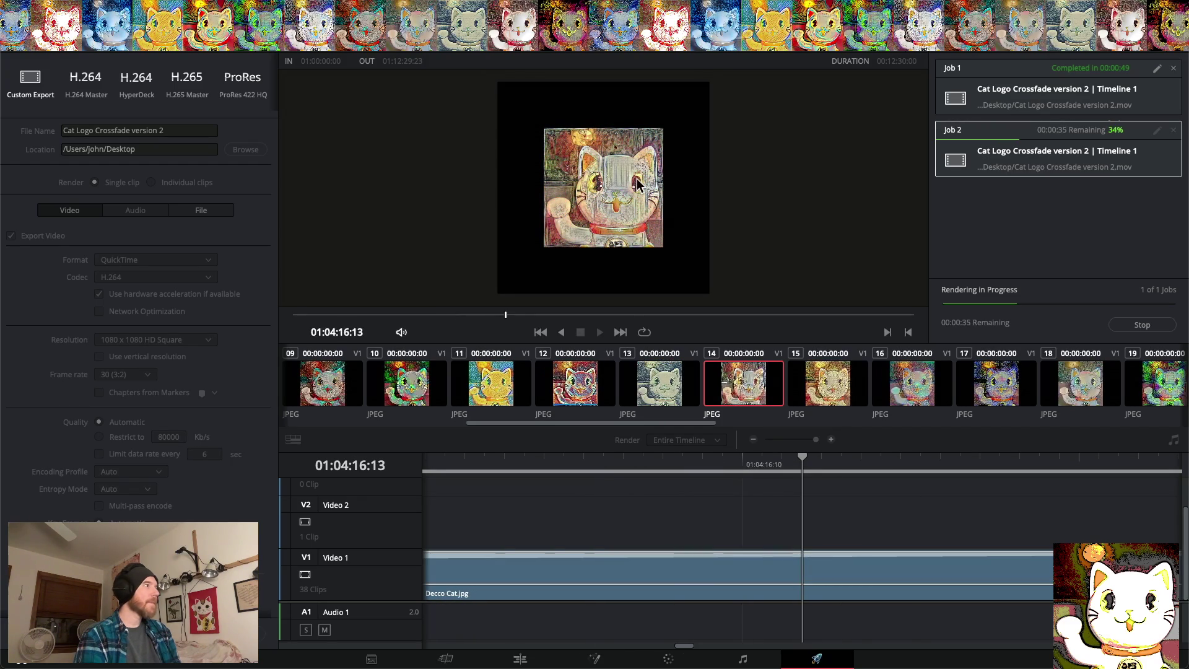
Let Job 2 finish rendering, briefly check the viewer's display options, then hide Resolve
right_click(684, 170)
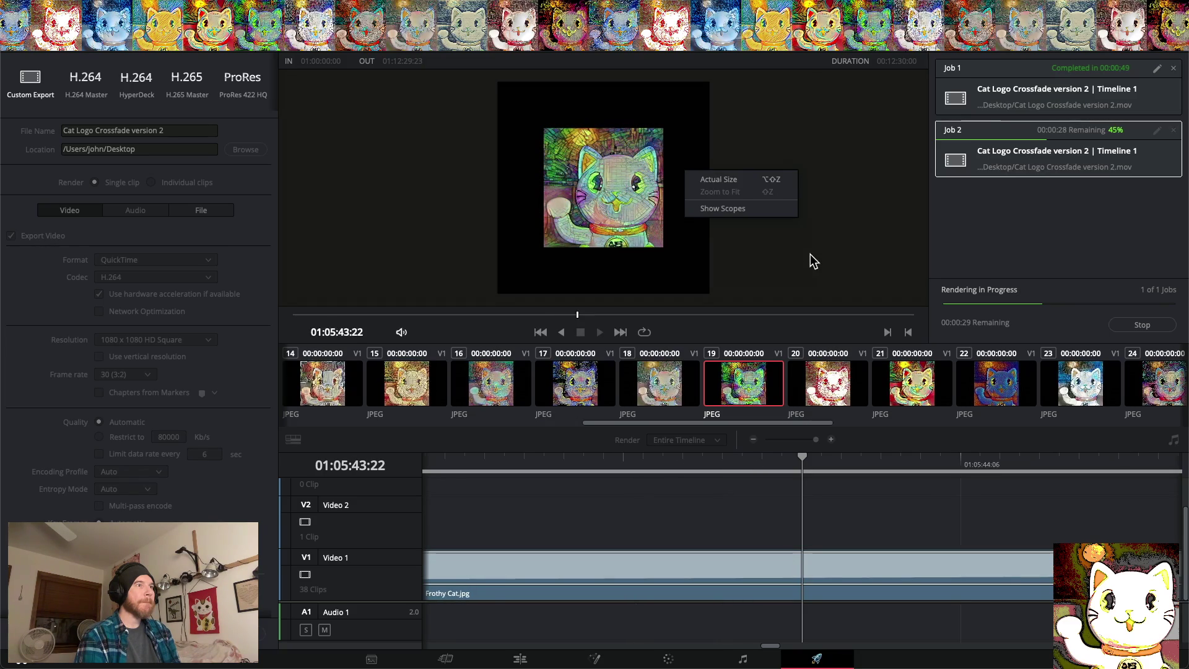
click(876, 267)
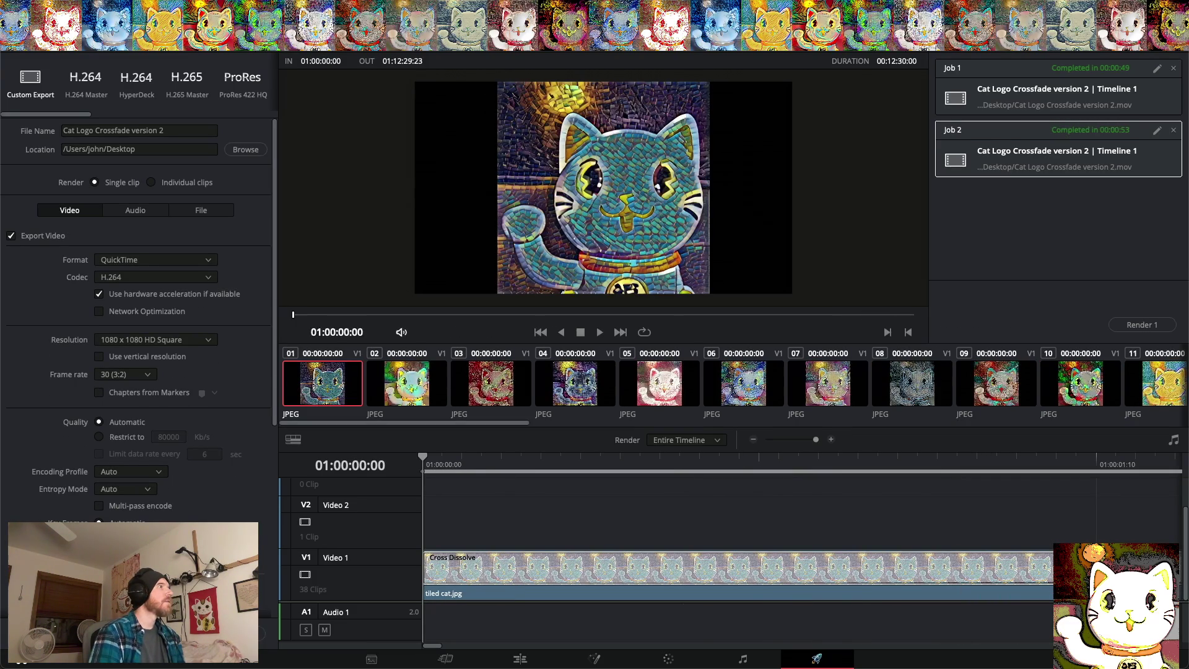
key(super+h)
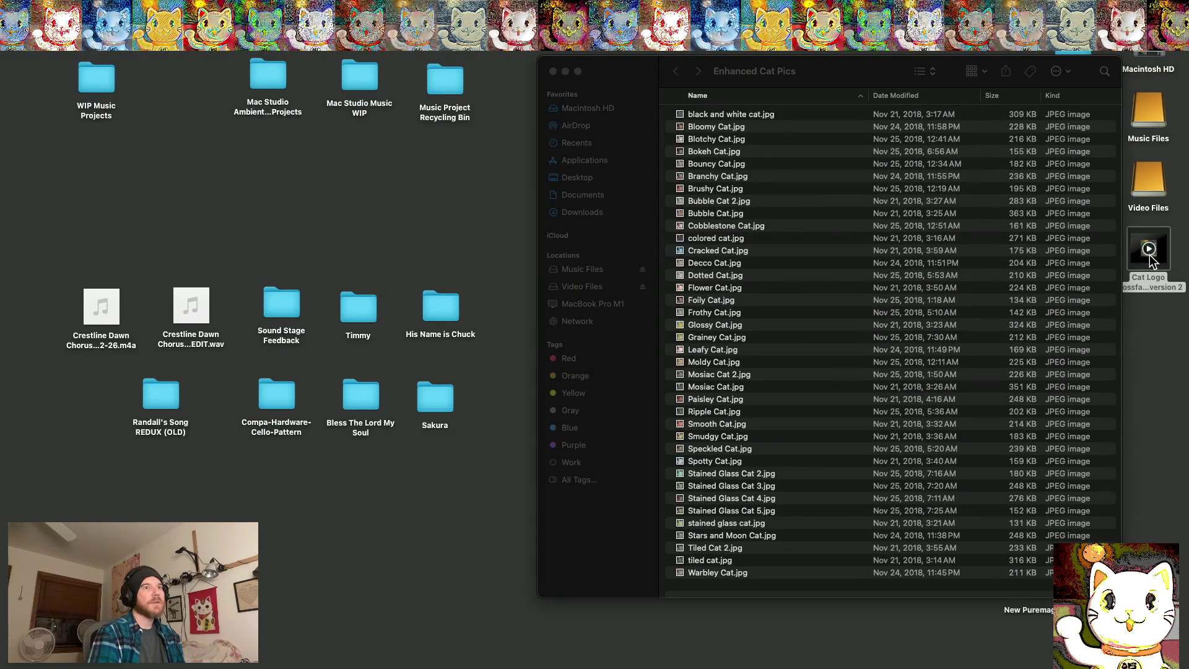
Open the rendered Cat Logo Crossfade movie in QuickTime Player and play it through to the end
click(1150, 258)
double_click(1152, 285)
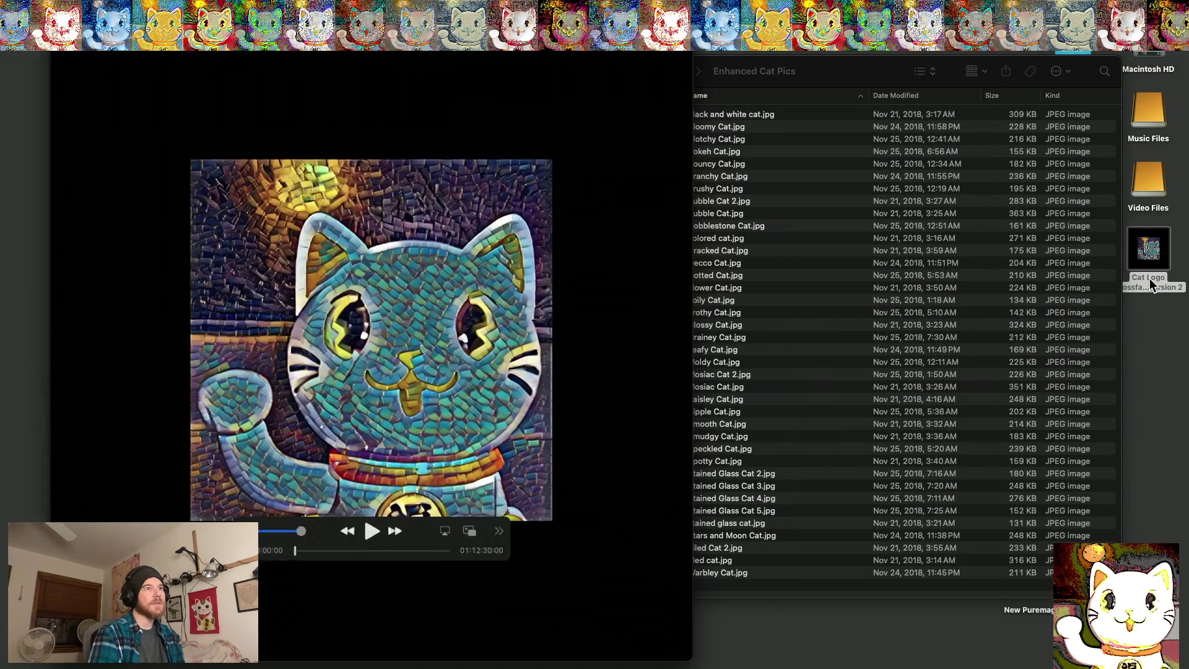
click(358, 537)
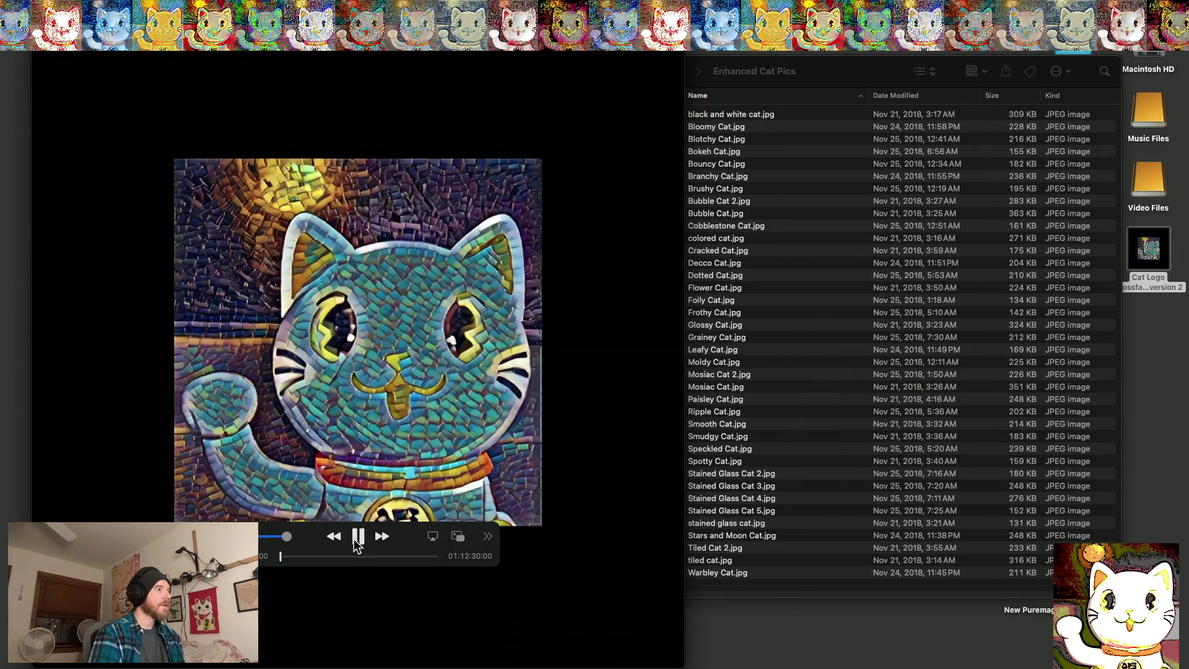
drag(281, 557, 450, 561)
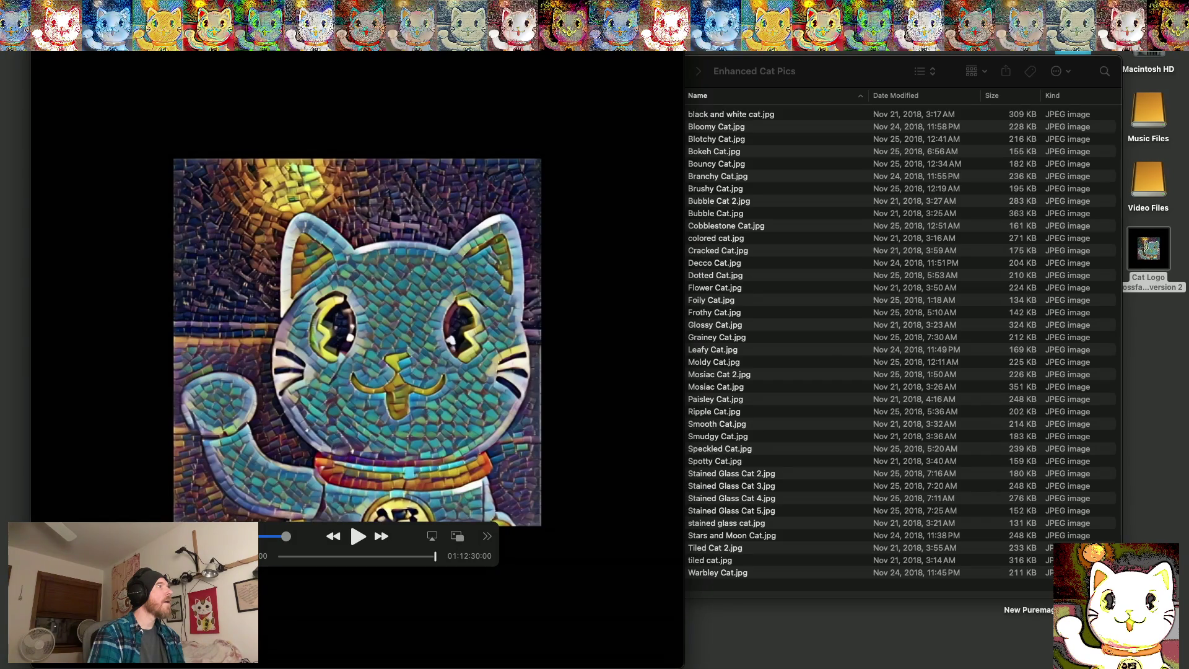
Quit QuickTime Player and move the rendered movie from the desktop to the Trash
key(super+w)
click(68, 7)
click(81, 118)
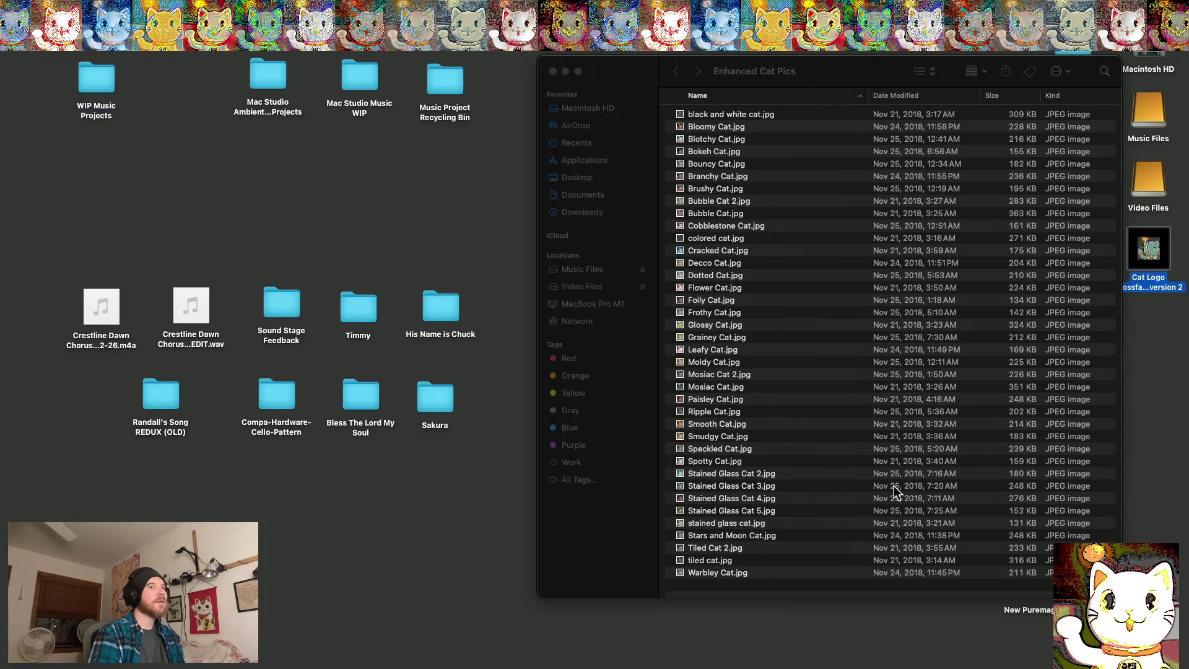
drag(1153, 287, 1179, 648)
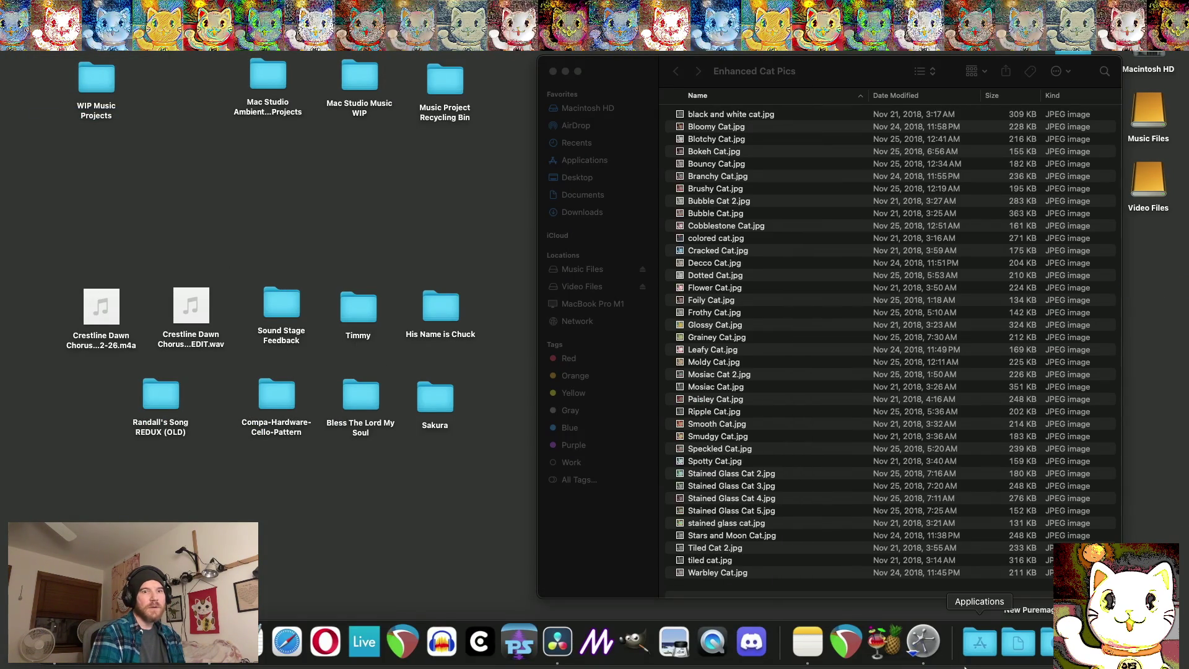
Return to DaVinci Resolve from the Dock and bring up Project Settings with Shift+9
mouse_move(997, 667)
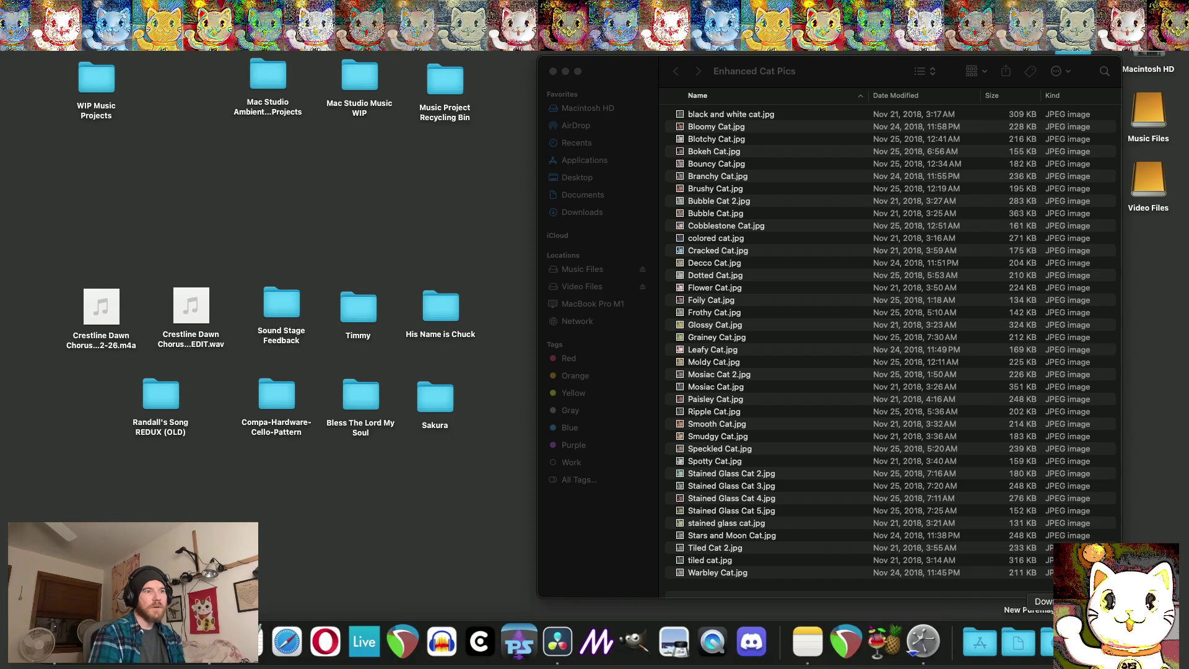
click(883, 650)
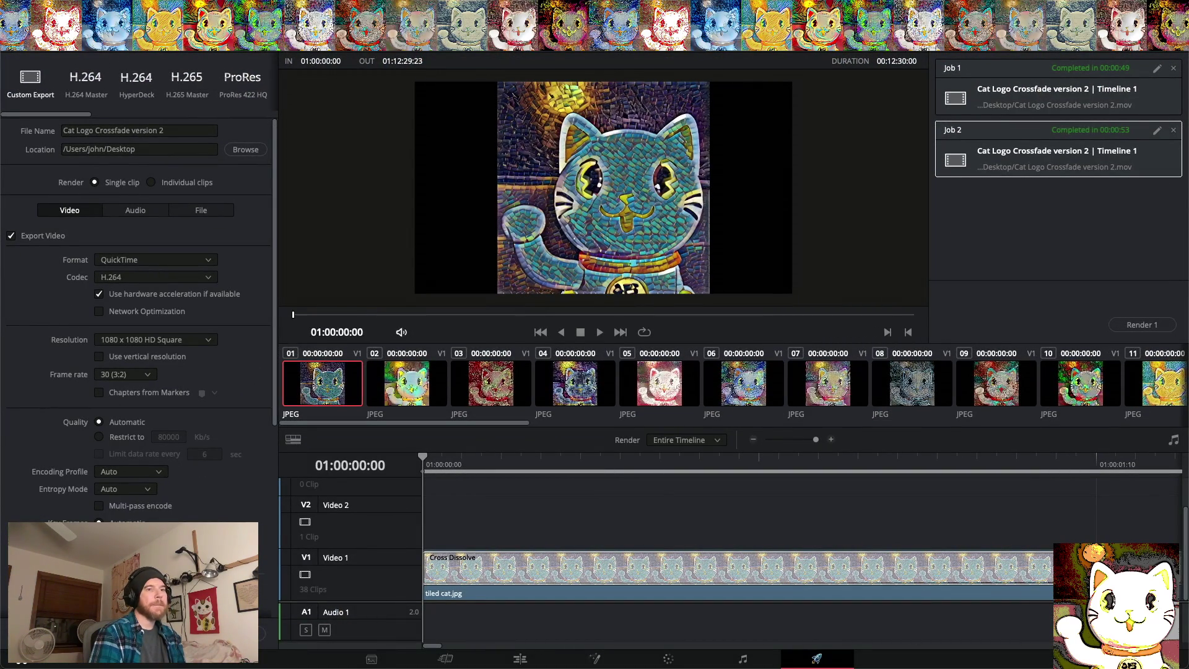
key(shift+9)
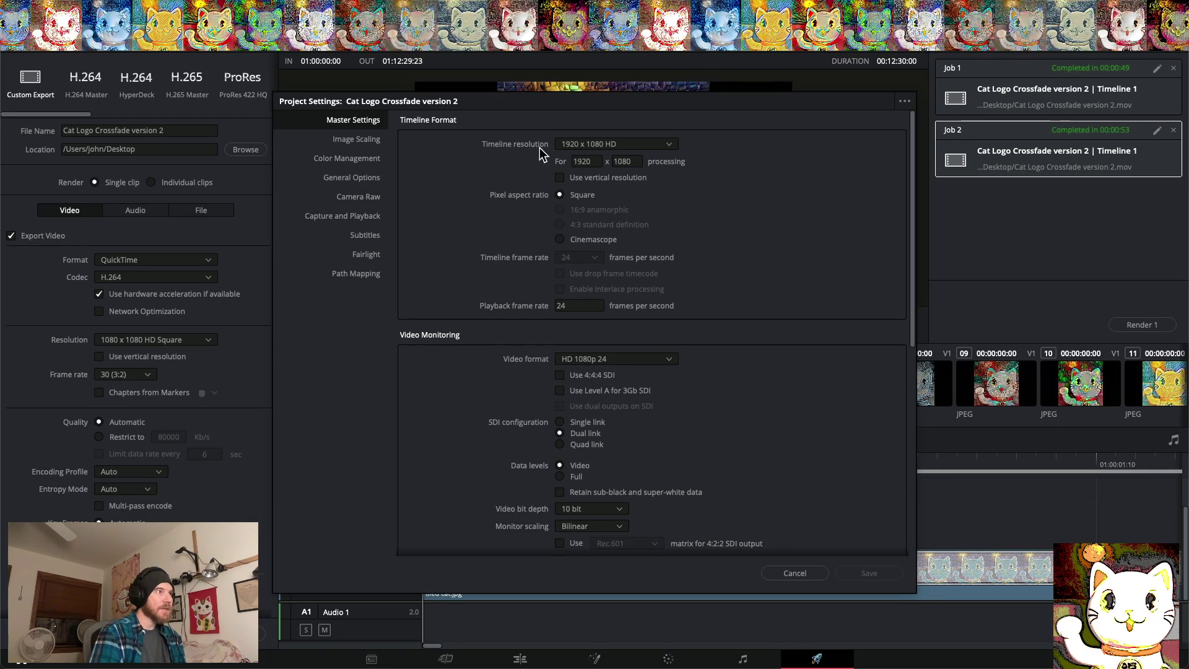
Set the timeline resolution to 1080 x 1080 square and playback frame rate to 30, then save
click(671, 143)
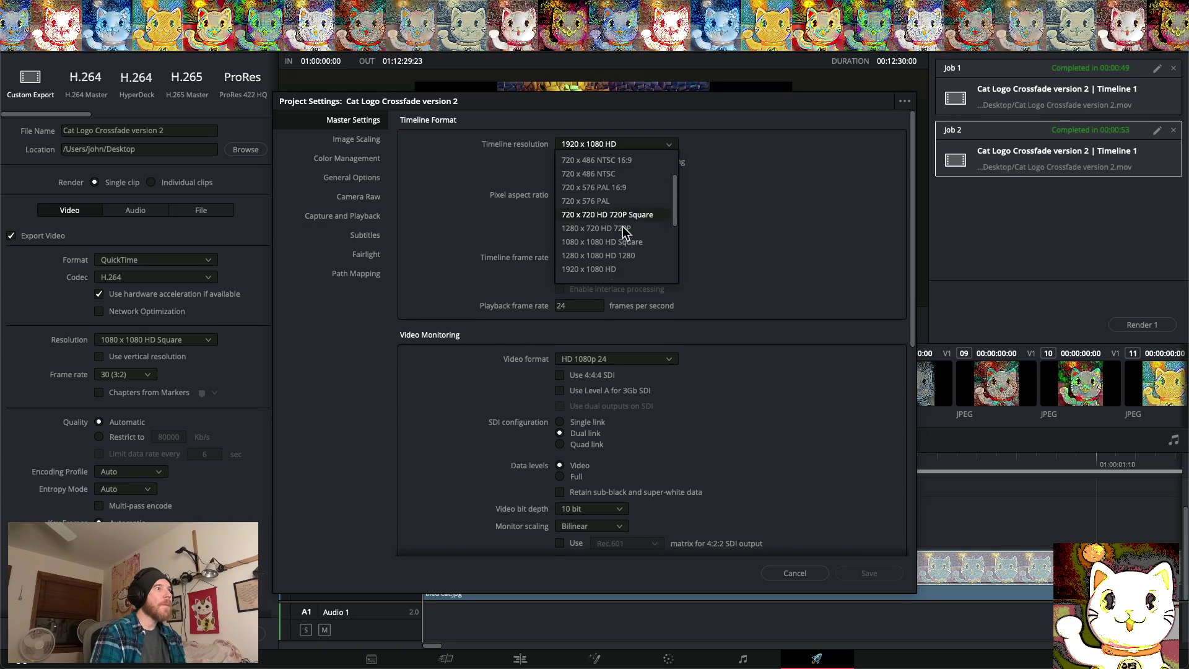
click(613, 242)
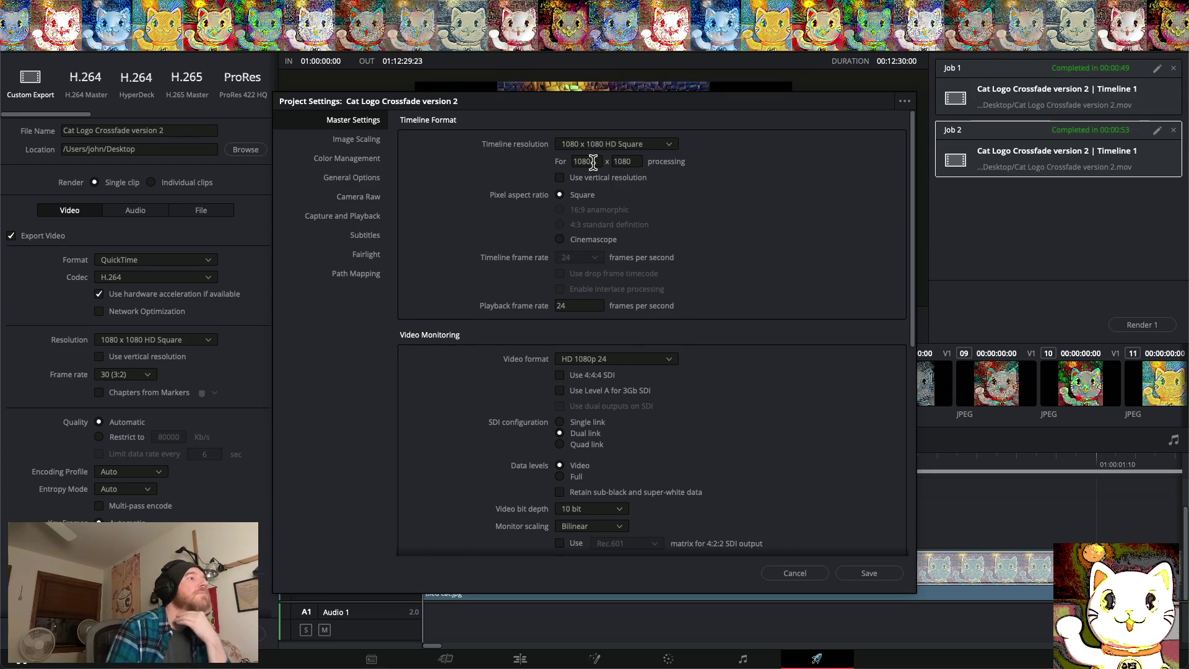
double_click(583, 305)
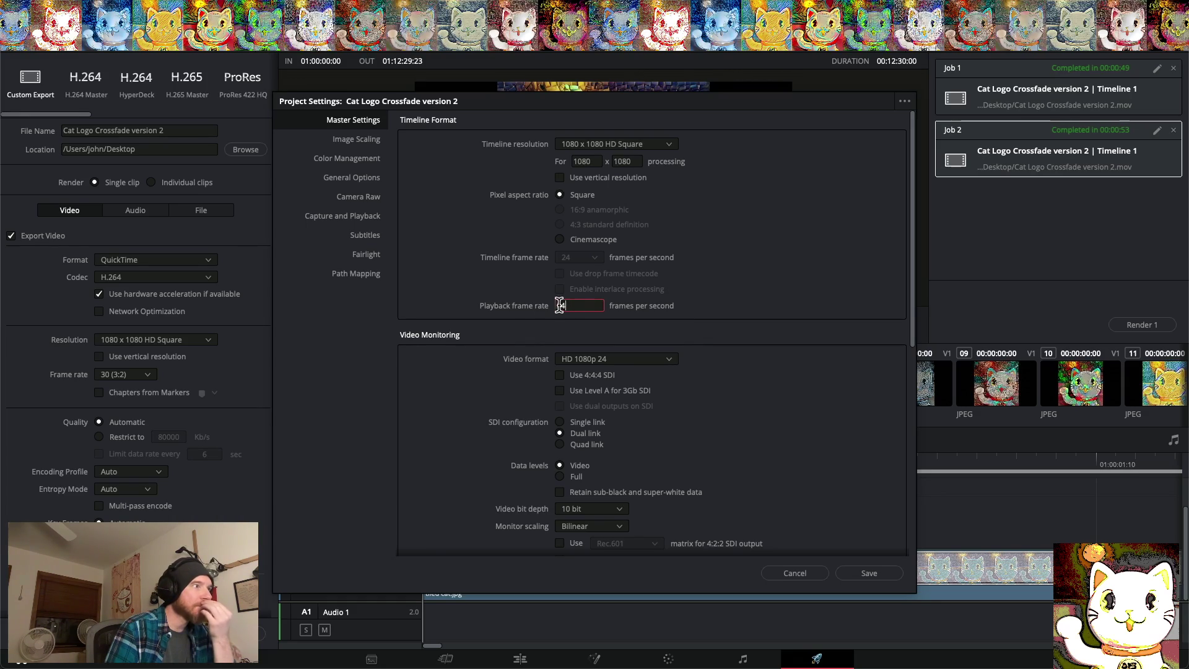
text(30)
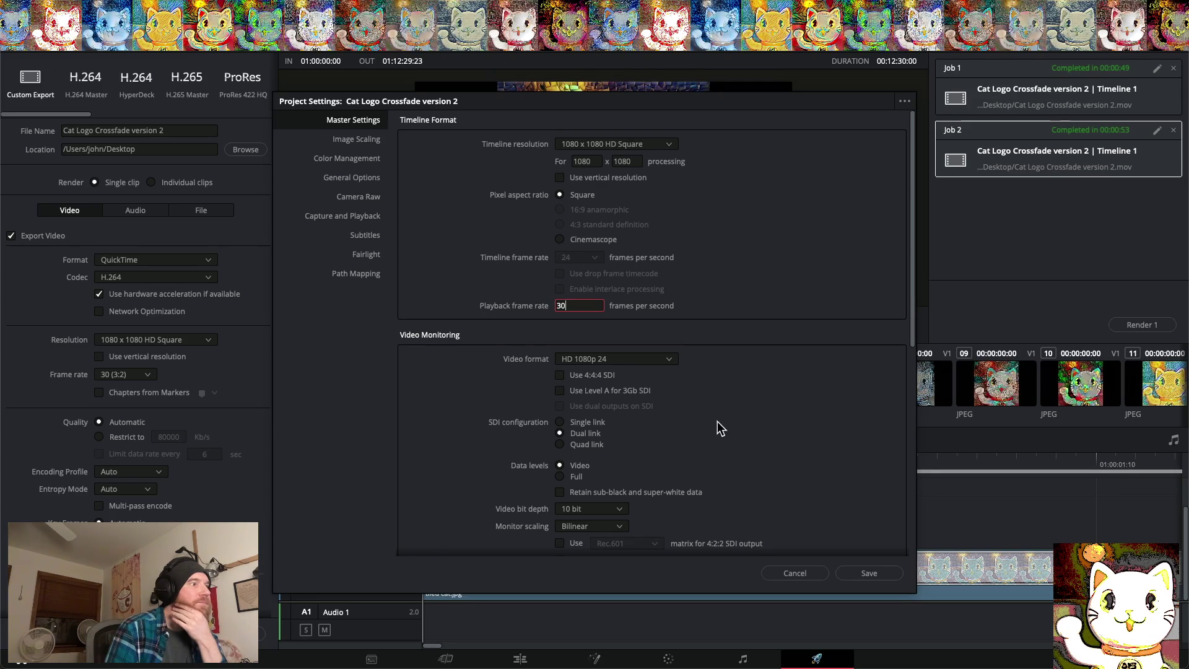
click(869, 574)
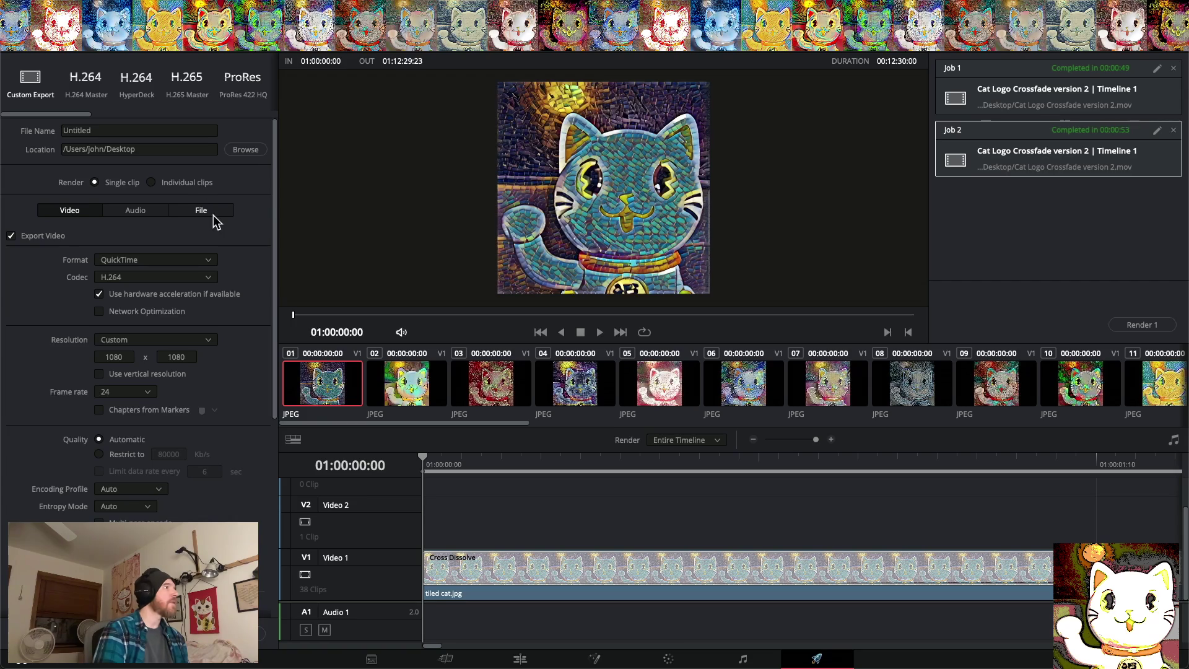
Name the Desktop export 'Cat Logo Crossfade', add it to the render queue, and start rendering
click(147, 149)
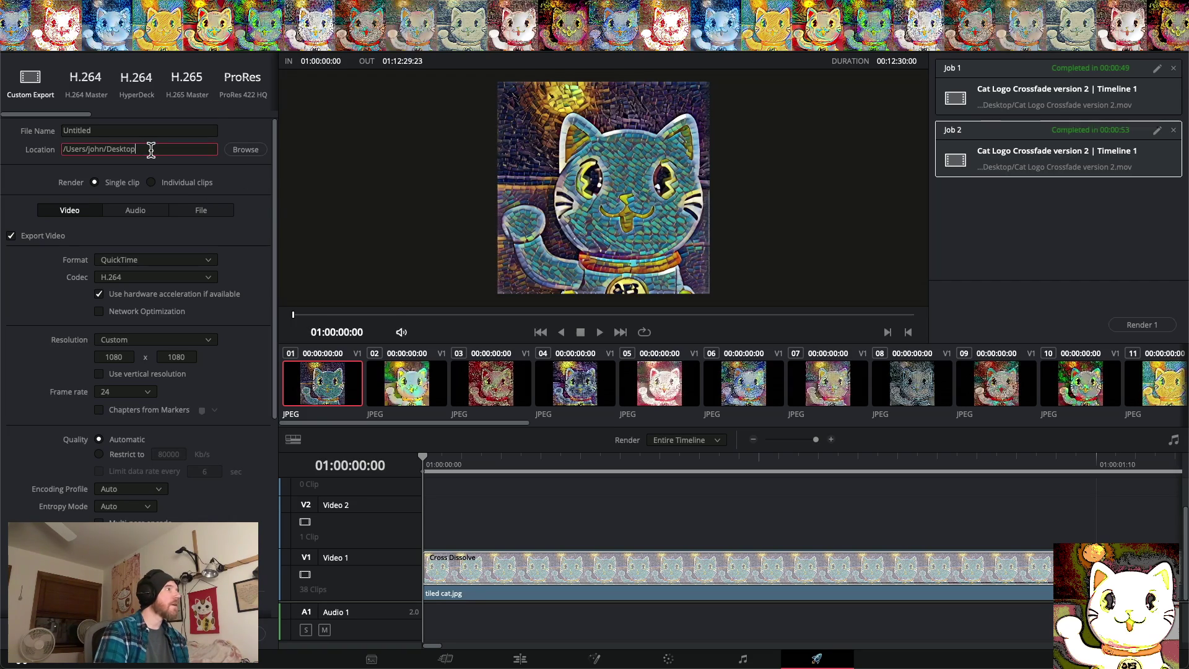
drag(124, 130, 35, 131)
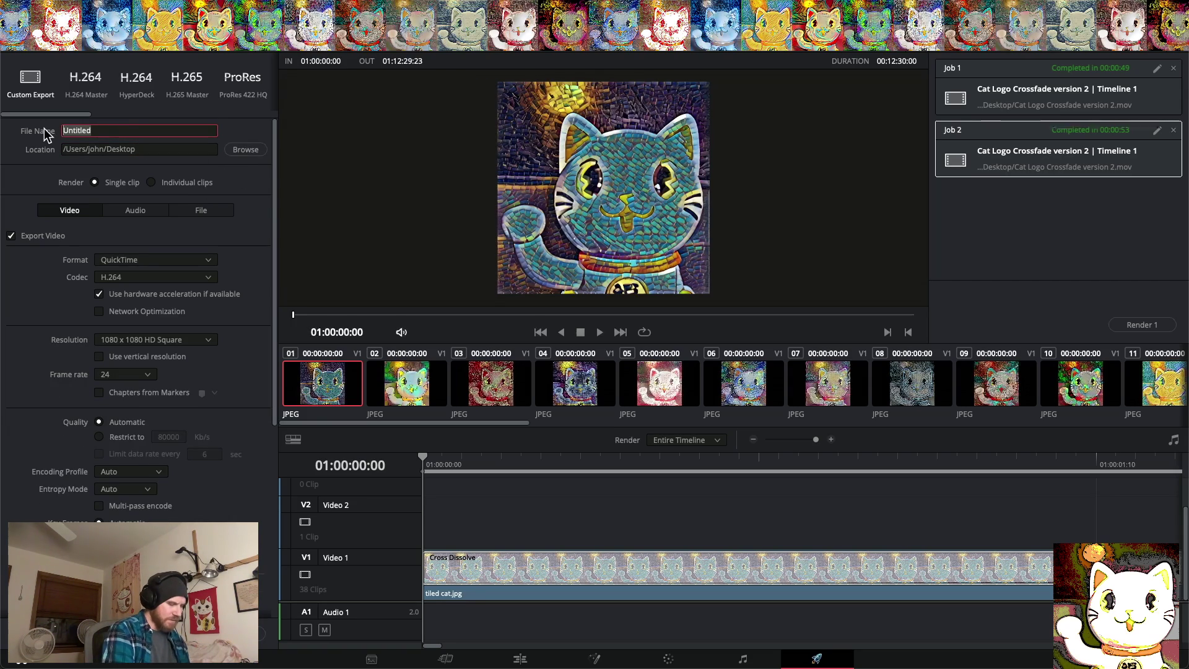
text(Ca)
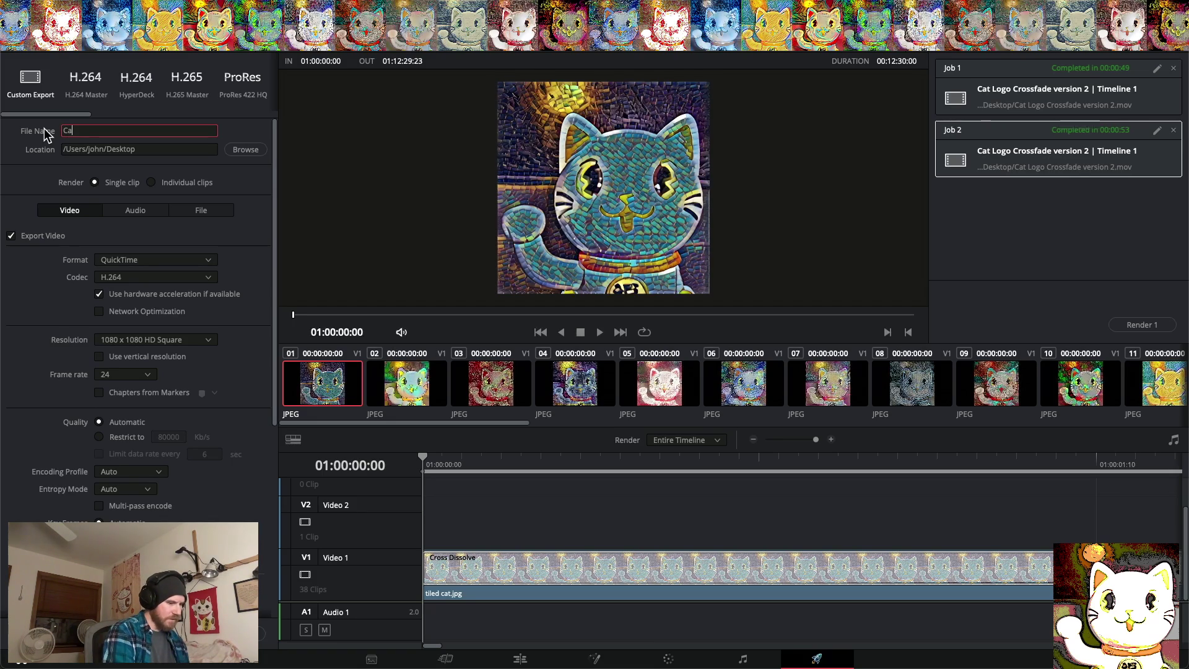
text(t Logo Cros)
text(sfade)
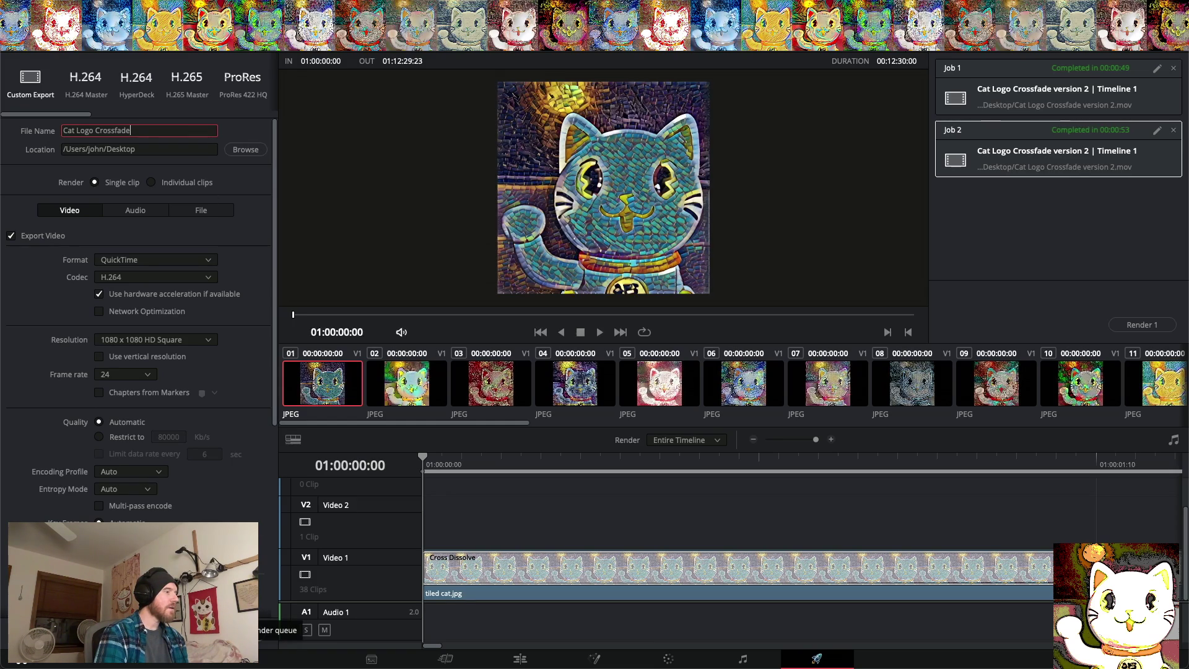
click(258, 633)
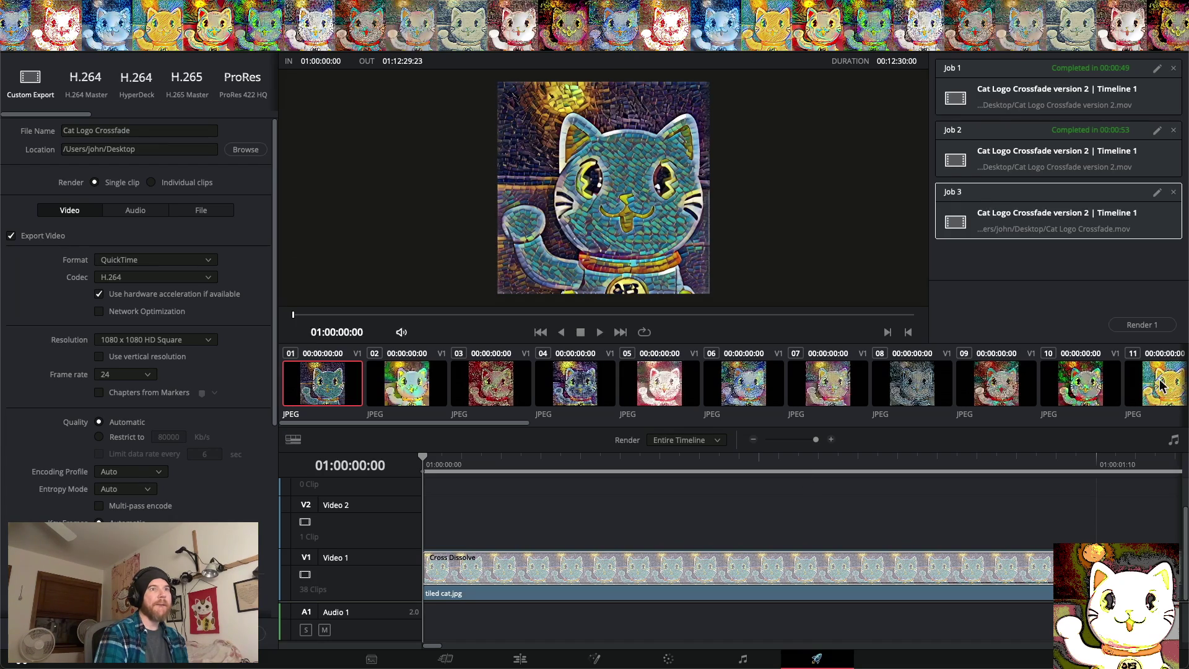
click(1138, 325)
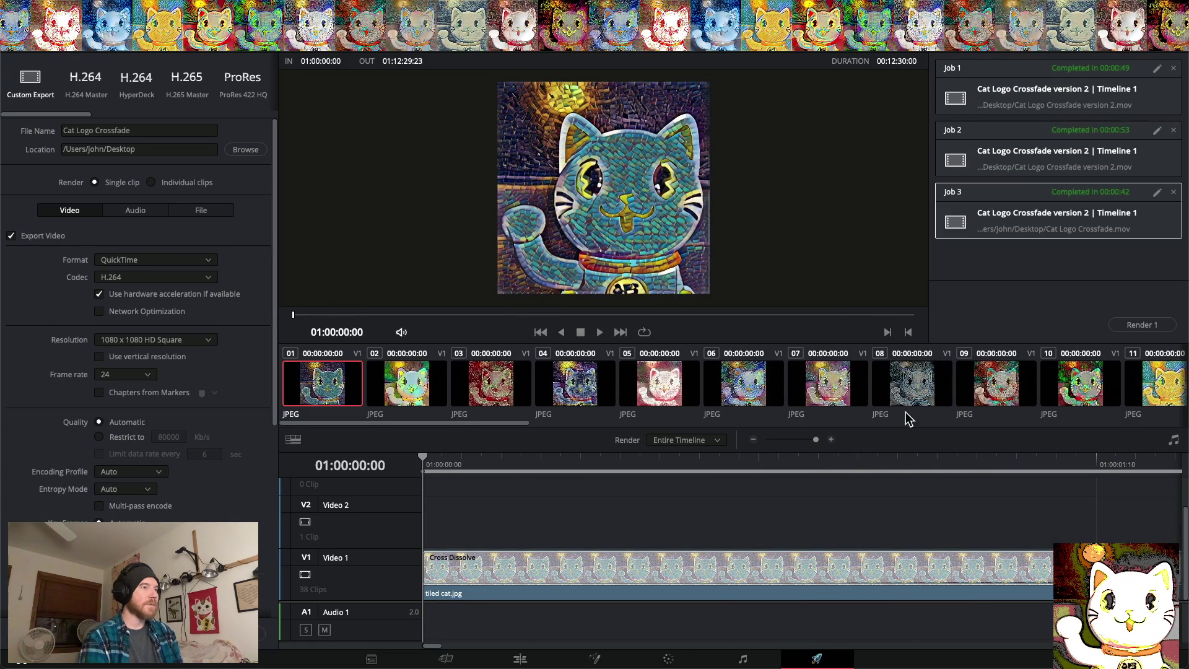
Wait for Job 3 to finish exporting Cat Logo Crossfade.mov, completing in 00:00:42
scroll(861, 470, right, 10)
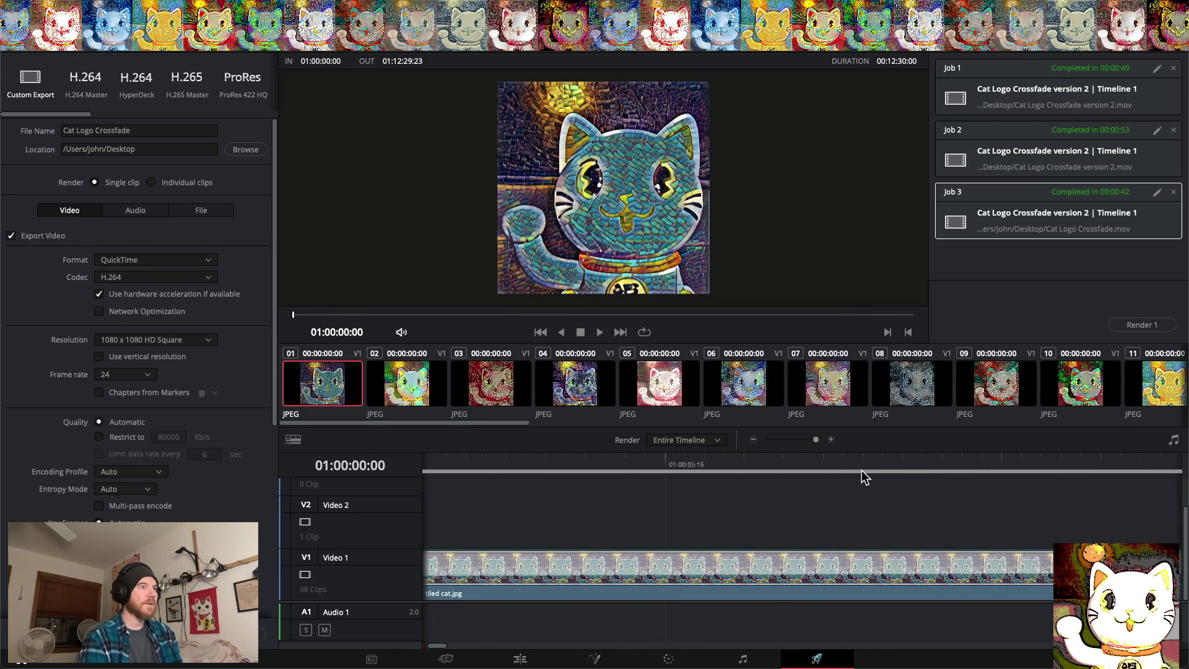
Scroll along the crossfaded cat clips in the Deliver timeline, then switch to the Edit page
scroll(861, 470, right, 10)
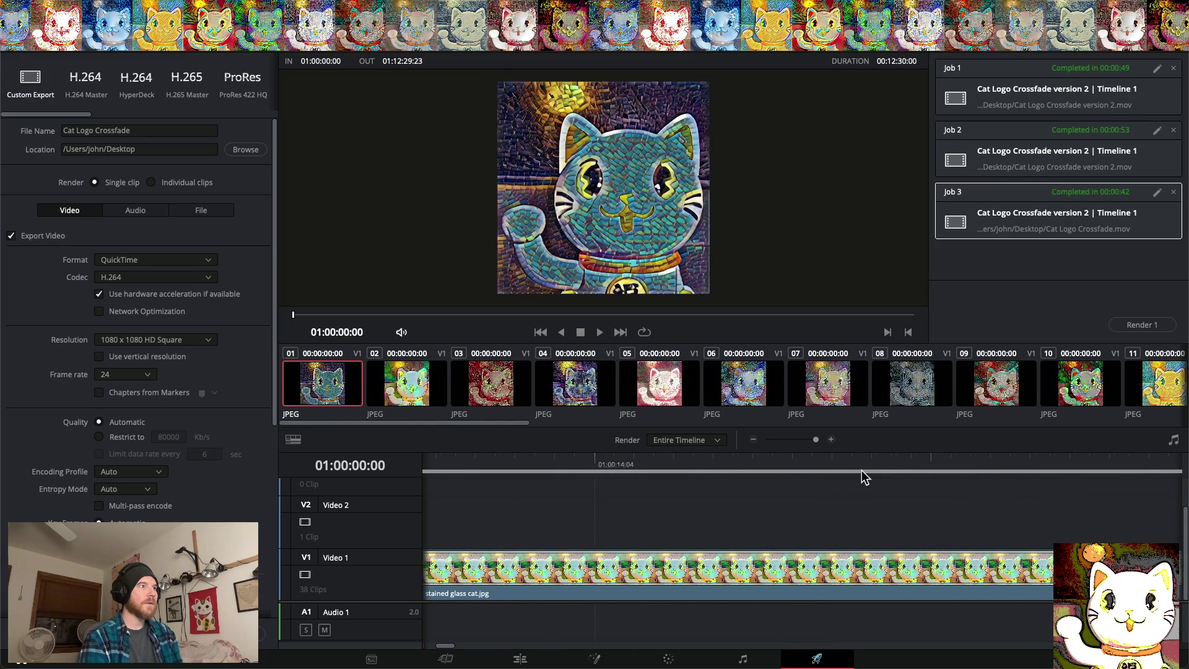
scroll(861, 471, right, 10)
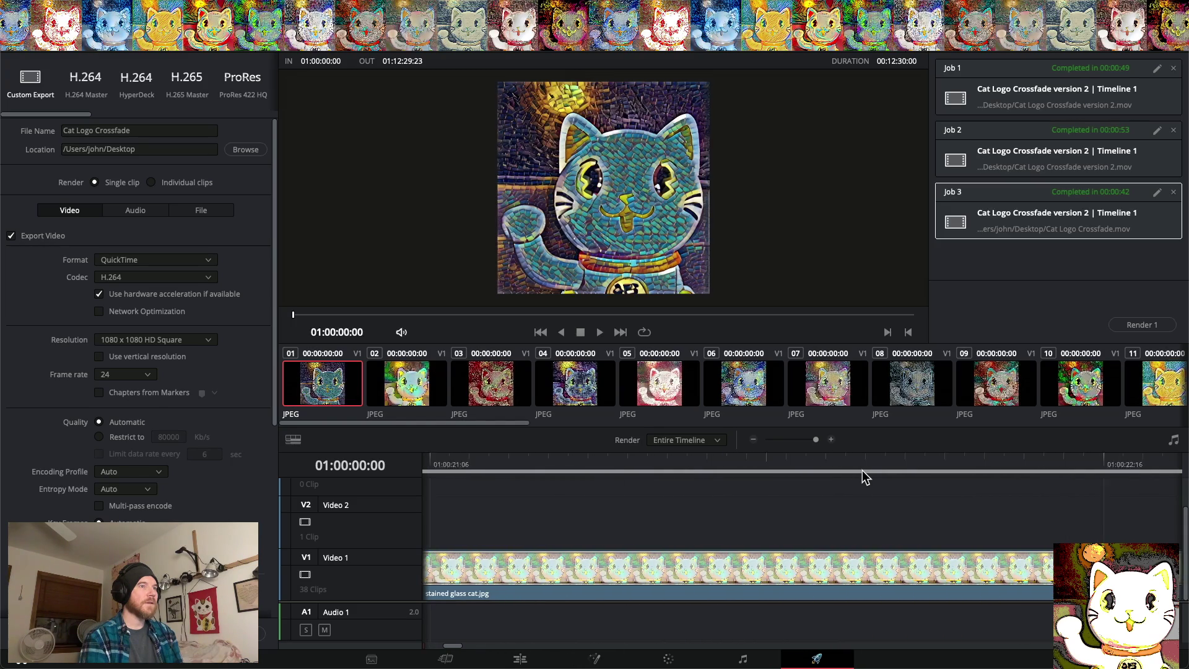
scroll(862, 470, right, 8)
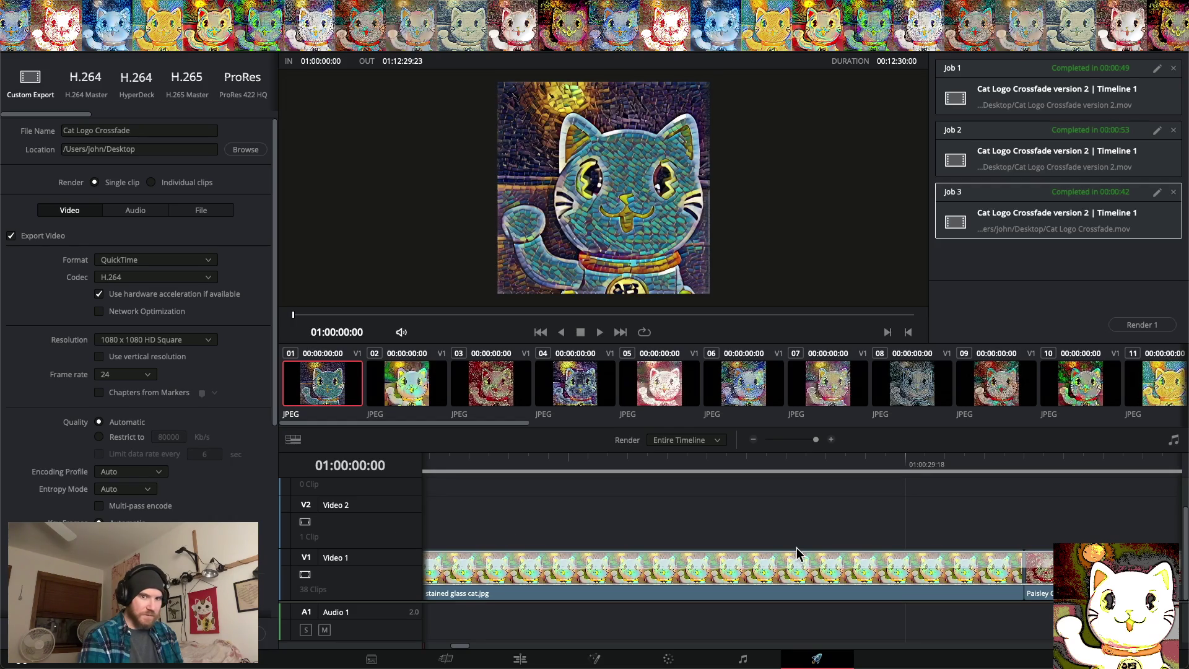
scroll(797, 546, right, 4)
scroll(797, 546, right, 6)
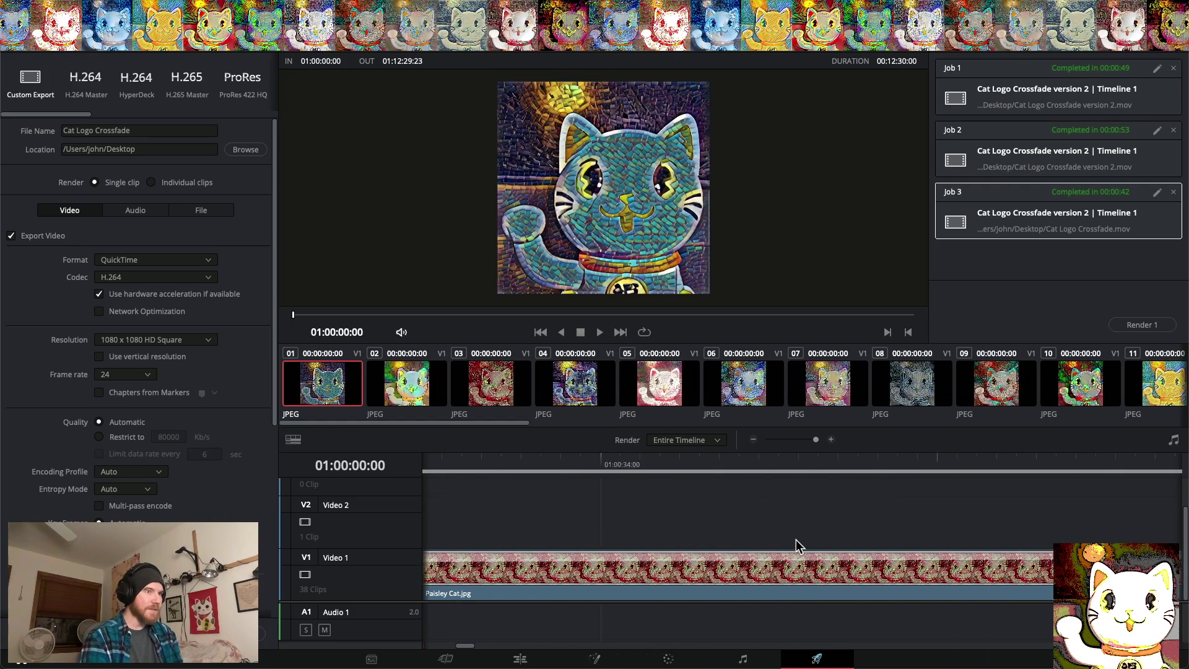
scroll(797, 546, right, 5)
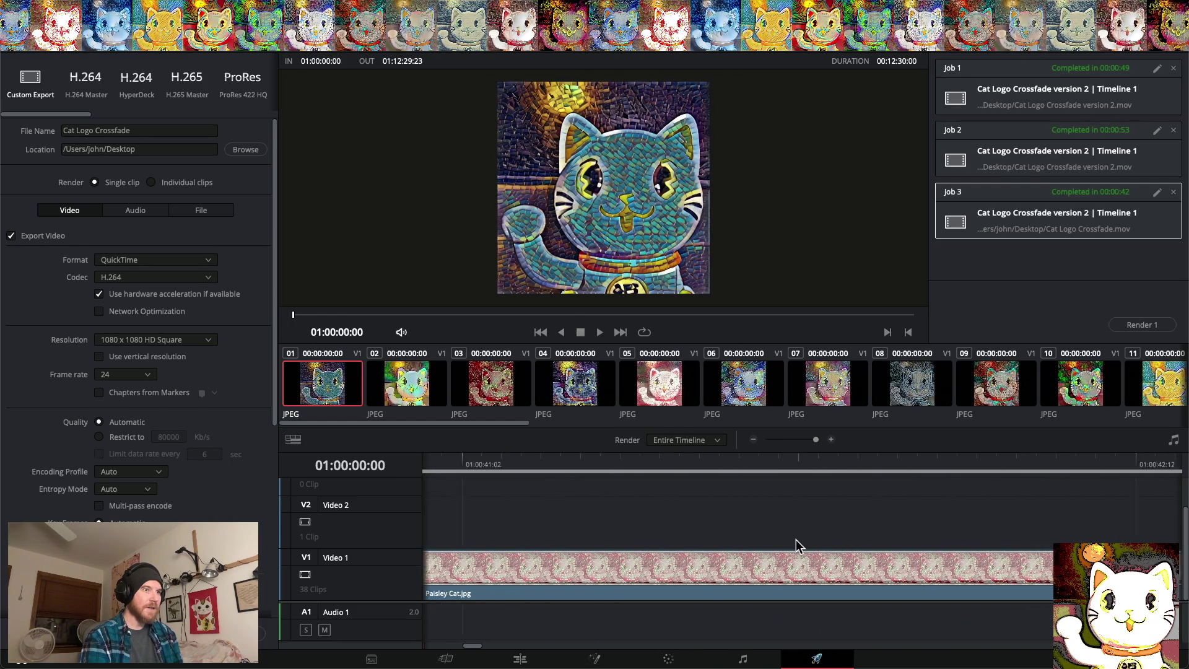
scroll(798, 546, right, 6)
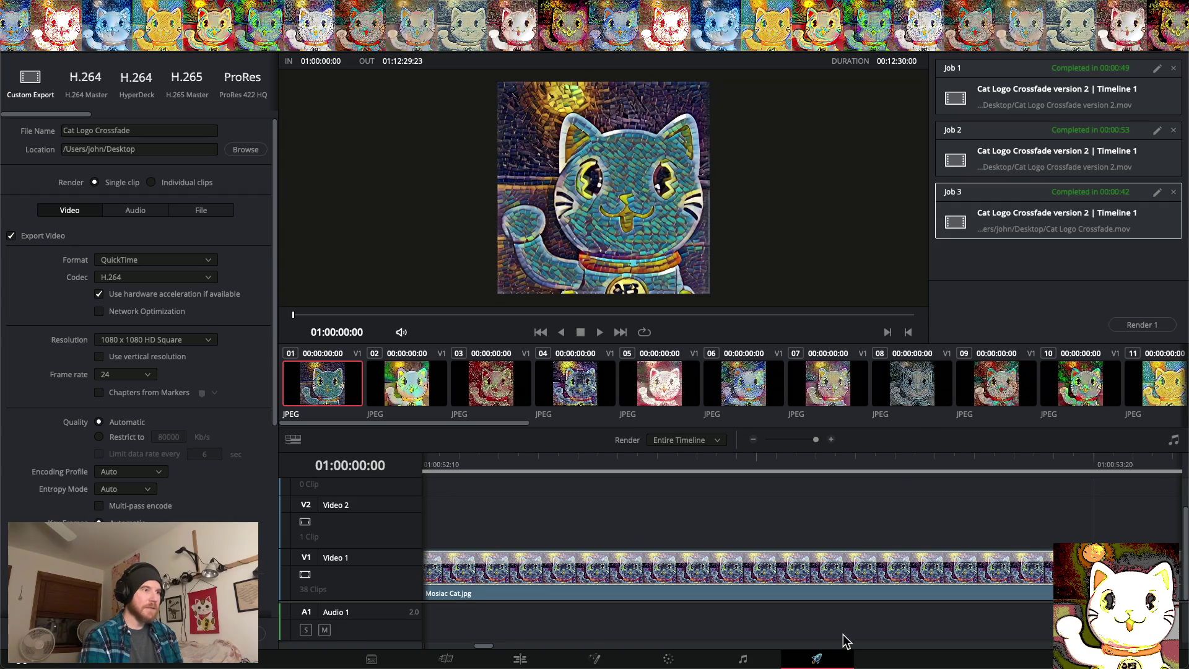
click(519, 661)
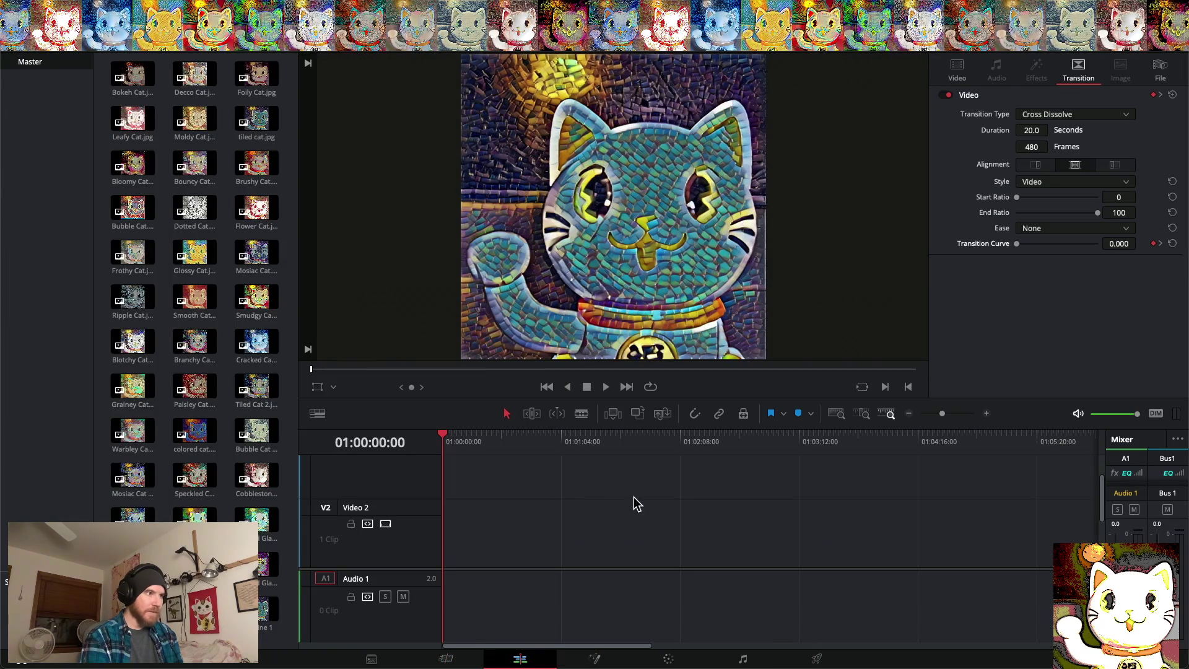
Scroll to the timeline's end and place the playhead at 01:12:44:00, just past the last clip
scroll(498, 518, right, 10)
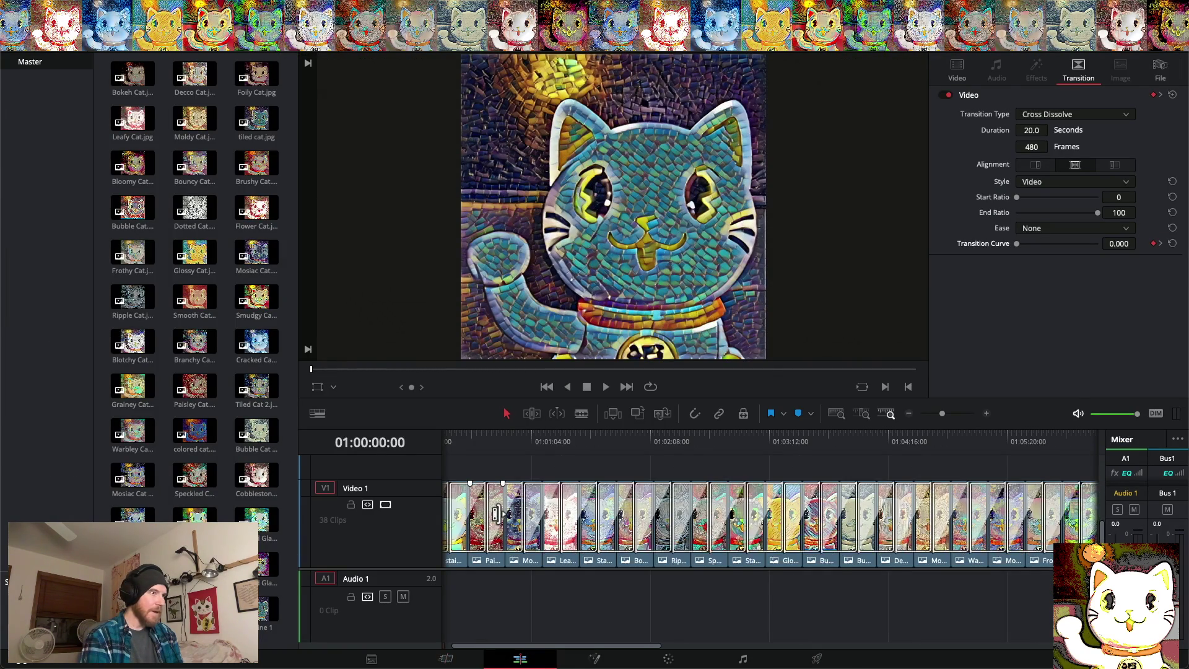
scroll(501, 517, right, 5)
scroll(499, 523, up, 2)
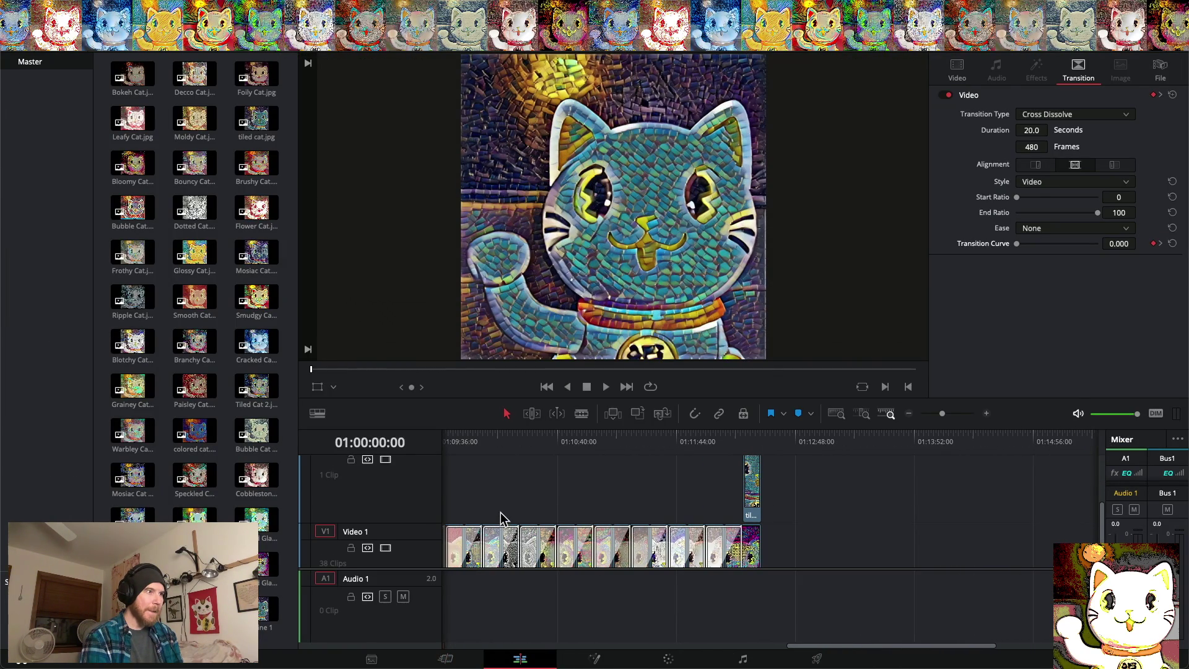
drag(715, 441, 789, 440)
click(108, 113)
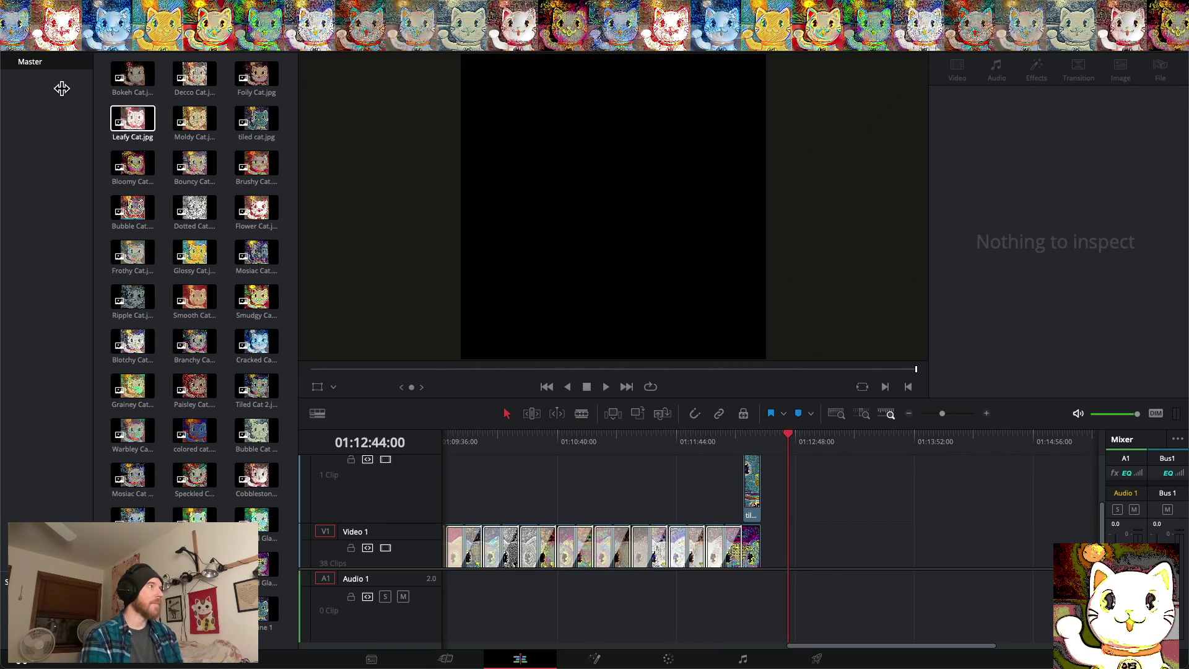
Hide Resolve, open Cat Logo Crossfade.mov in QuickTime Player to check it, then quit the player
key(super+h)
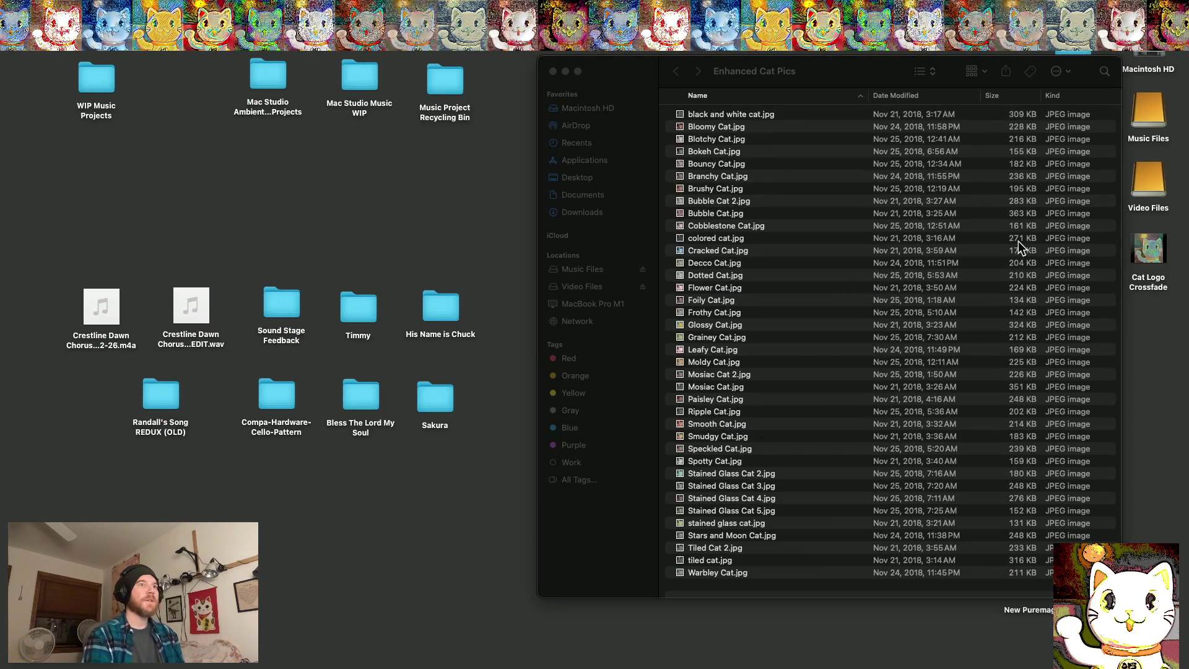
double_click(1149, 251)
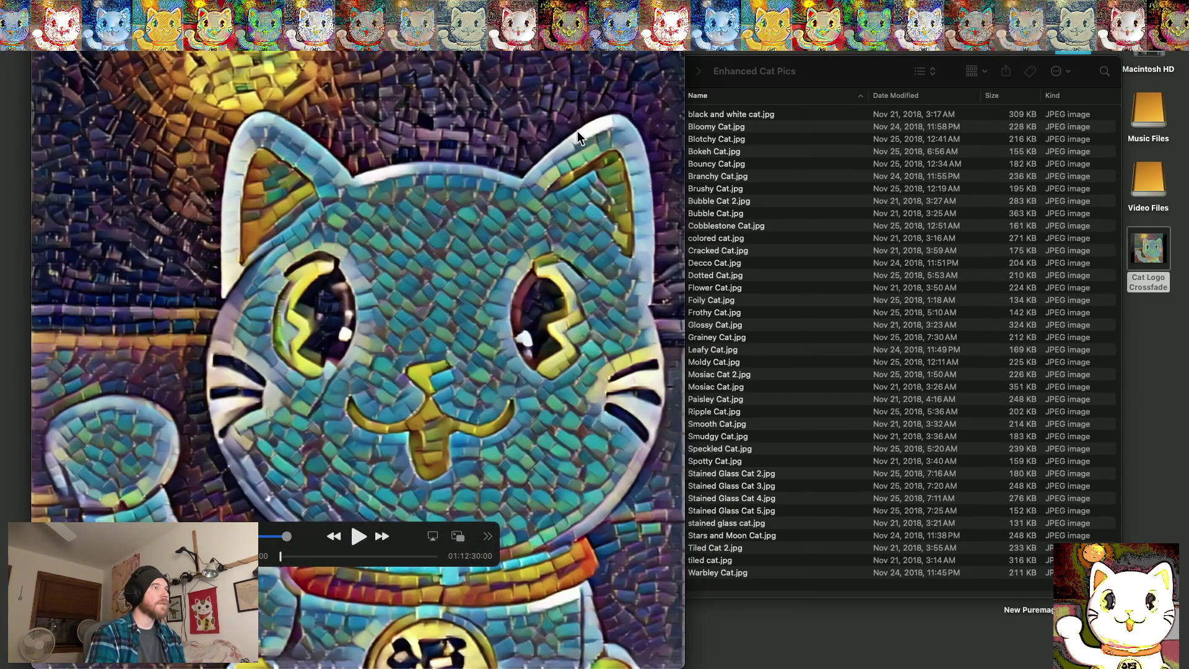
drag(321, 357, 501, 356)
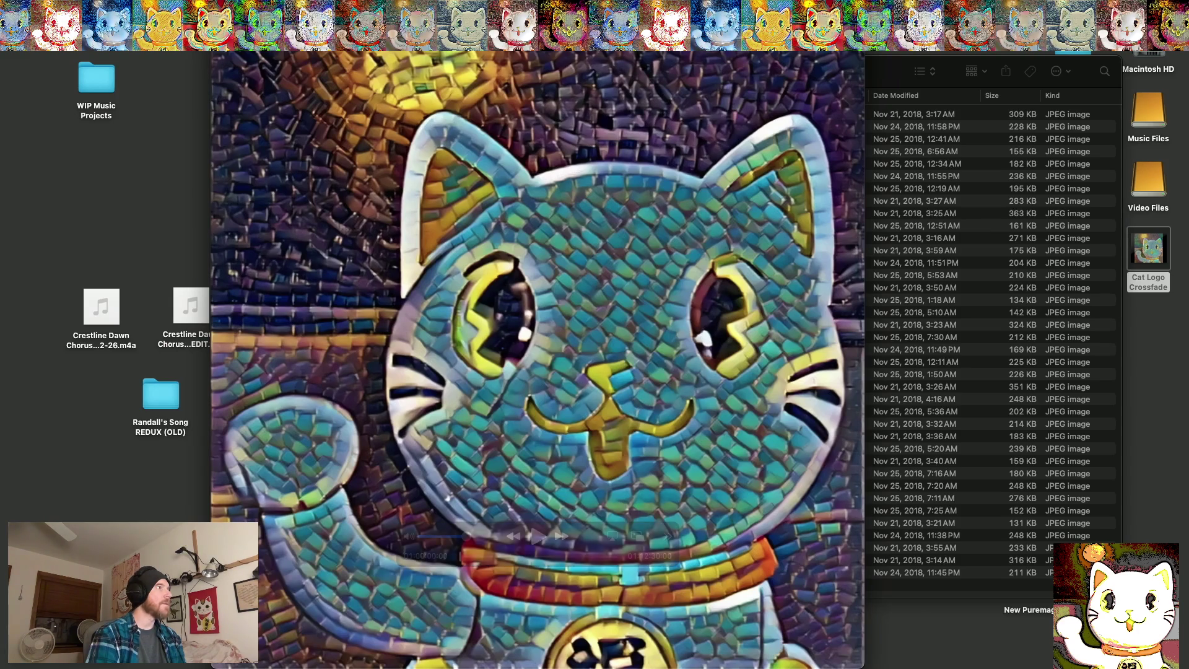
click(68, 7)
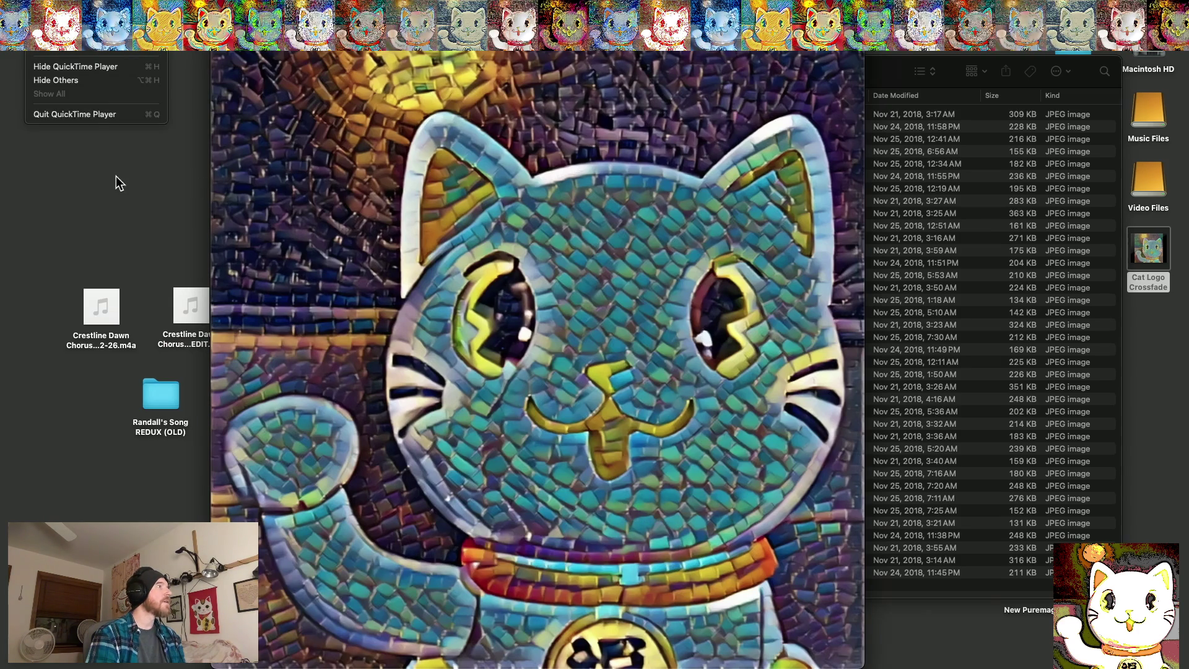
click(91, 116)
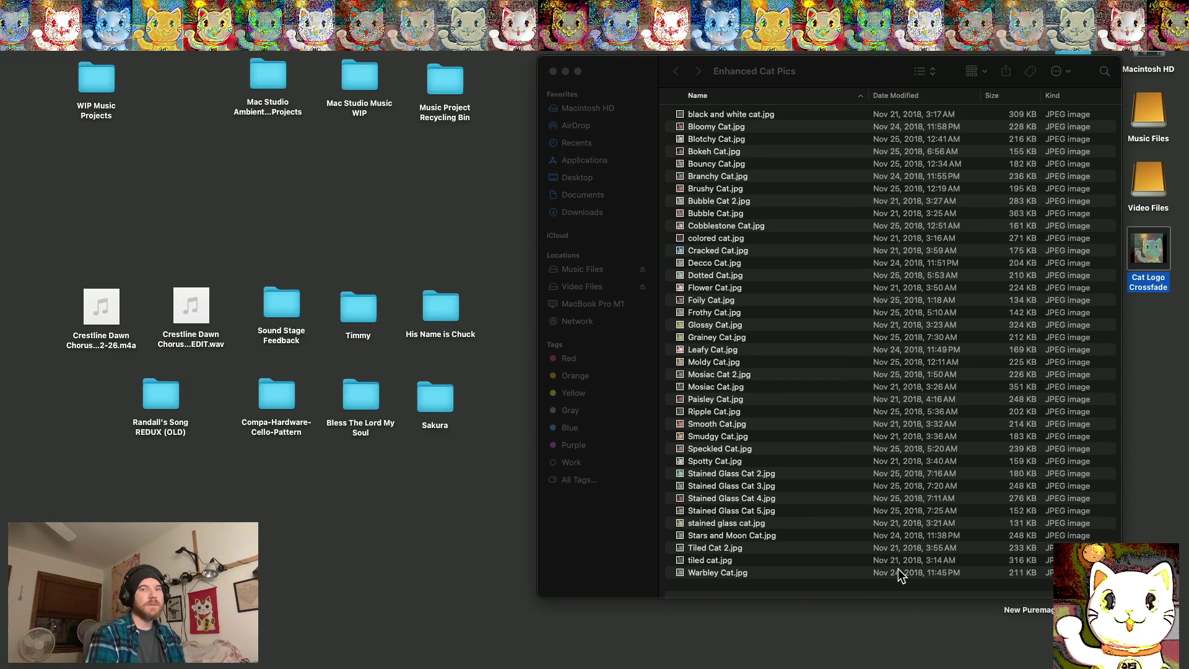
mouse_move(1051, 664)
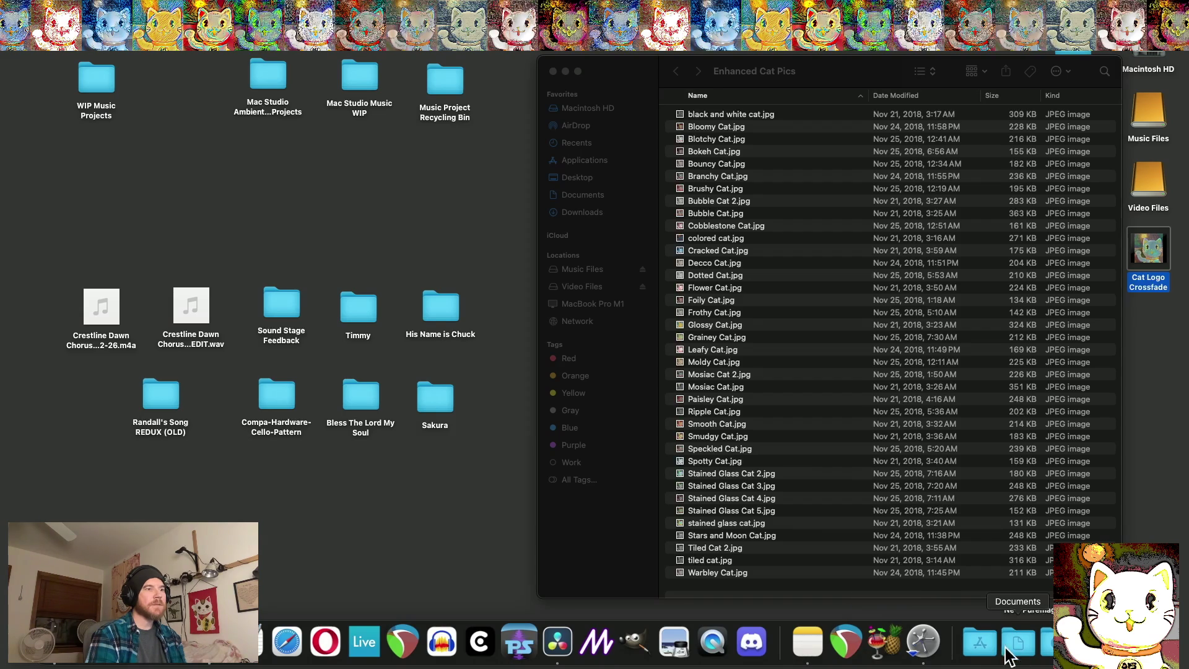
click(980, 642)
scroll(871, 447, up, 2)
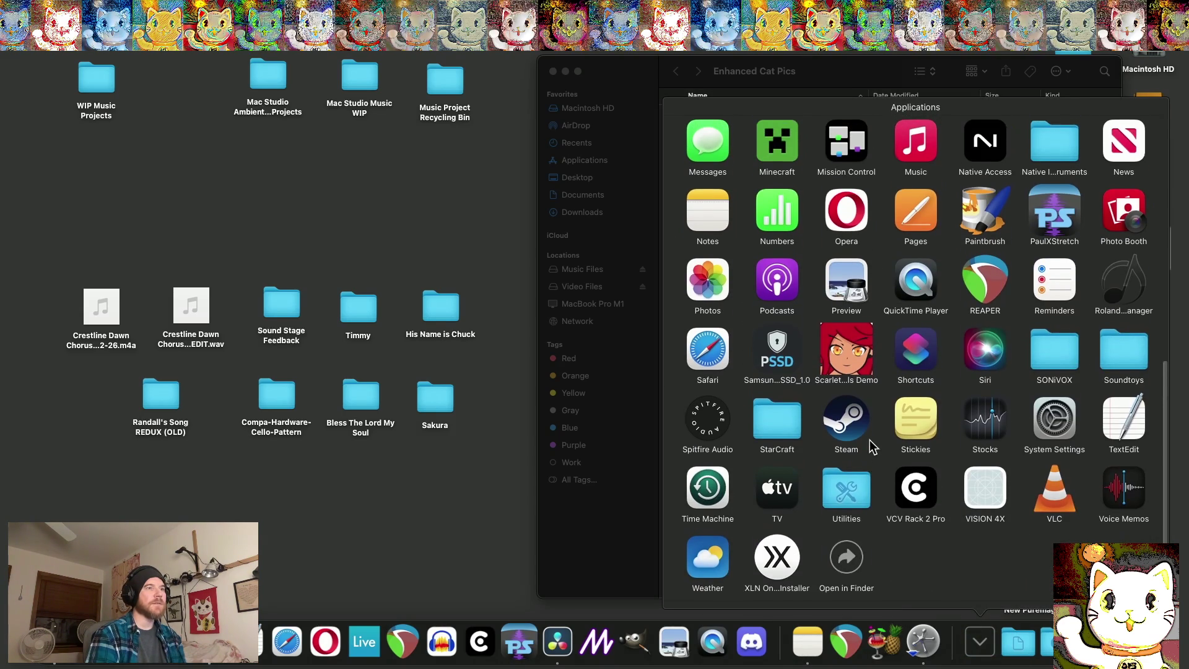
key(Escape)
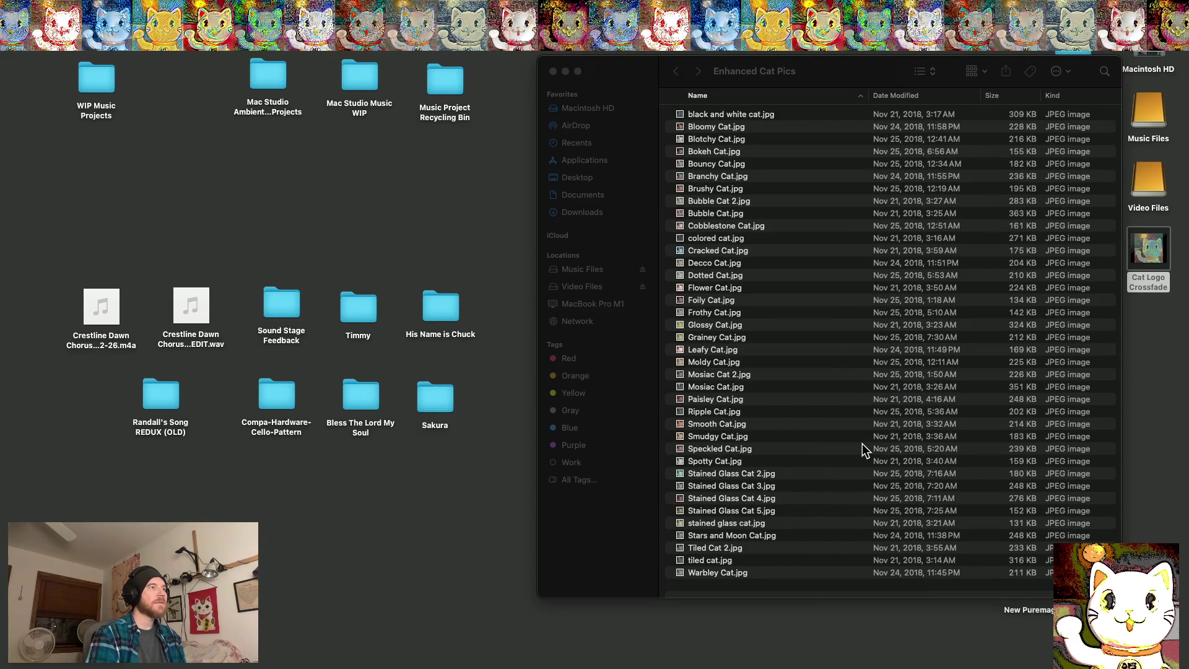
Open Cat Logo Crossfade.mov in VLC, skip about a quarter in, and turn on Repeat All
mouse_move(1144, 256)
mouse_down()
mouse_move(984, 343)
mouse_move(614, 426)
mouse_up()
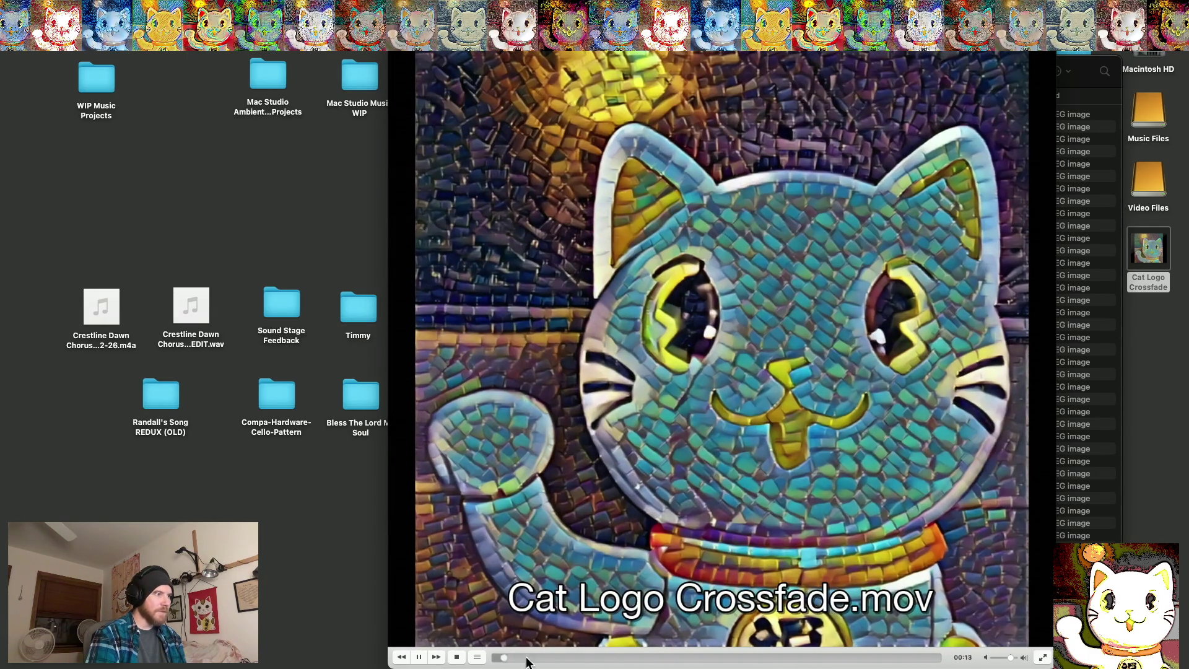
drag(504, 660, 610, 658)
click(288, 8)
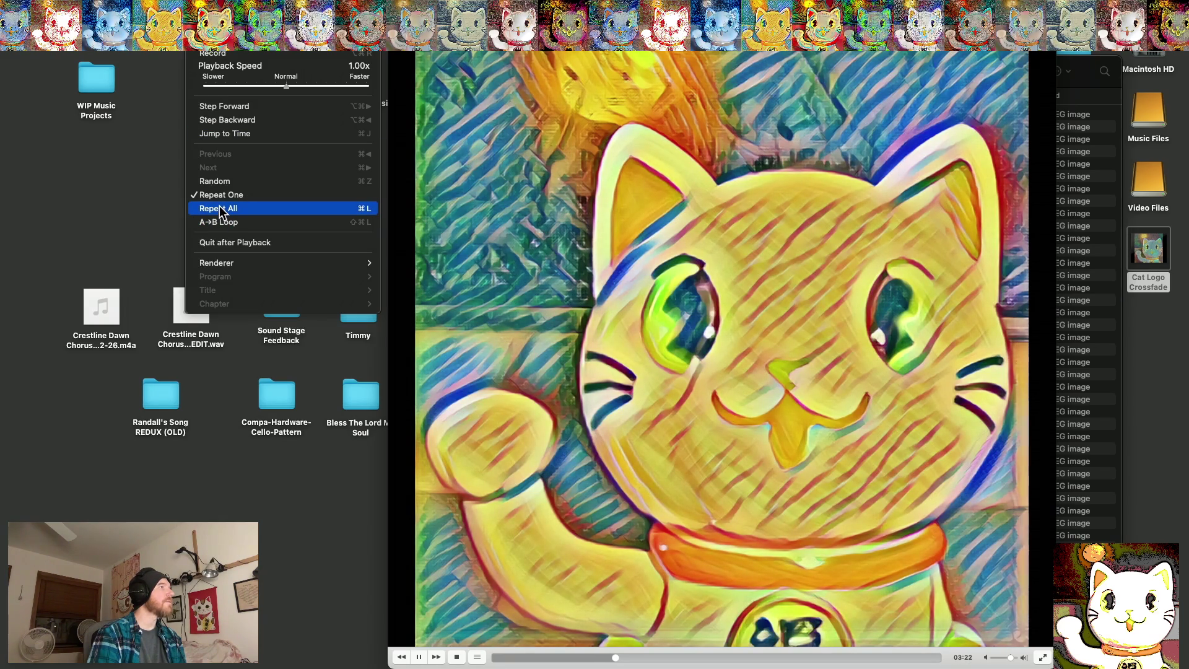
click(220, 210)
Seek near the end to check looping, then try full-screen playback and exit it
drag(616, 658, 681, 661)
click(932, 658)
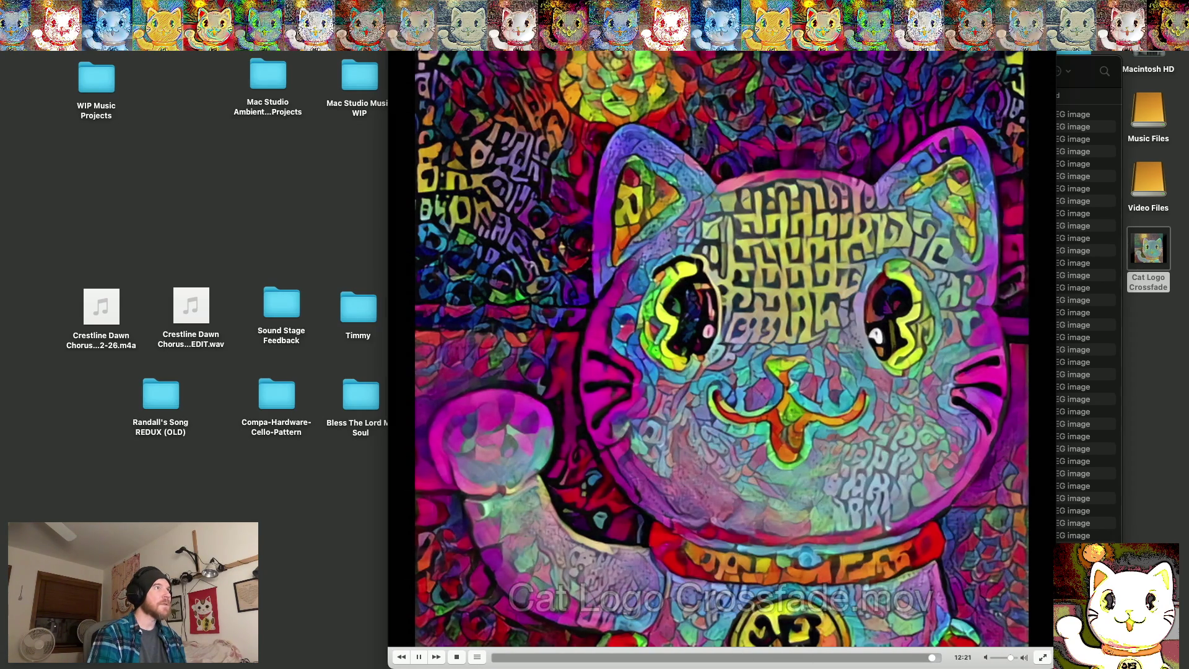
drag(610, 323, 439, 322)
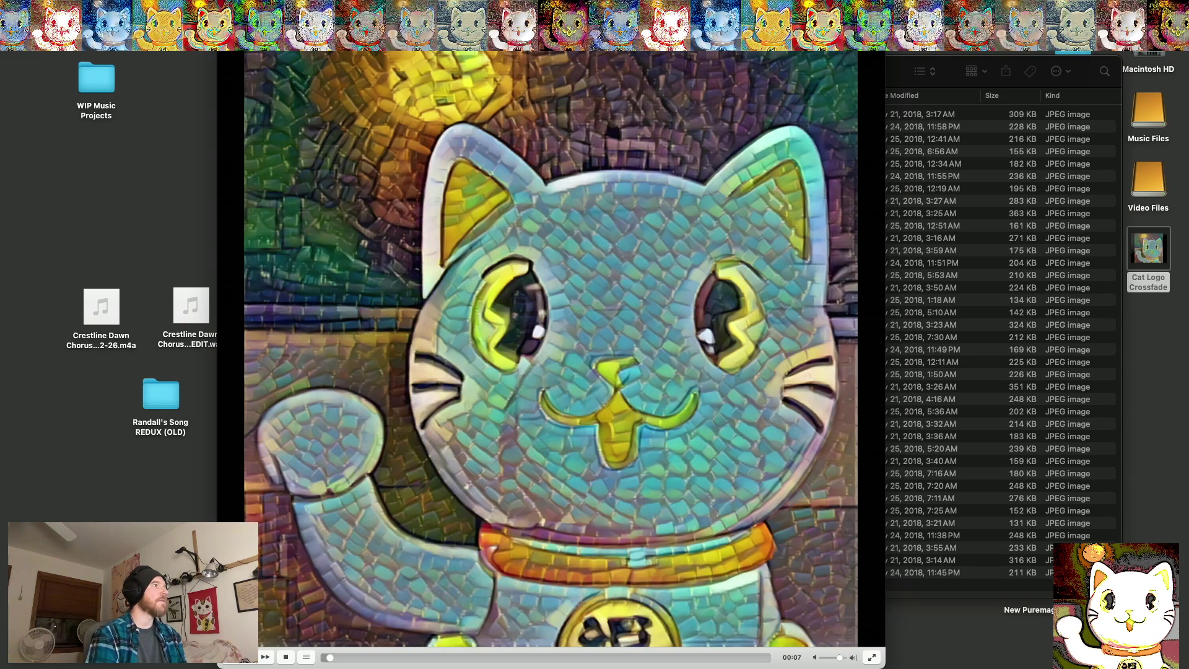
key(ctrl+super+f)
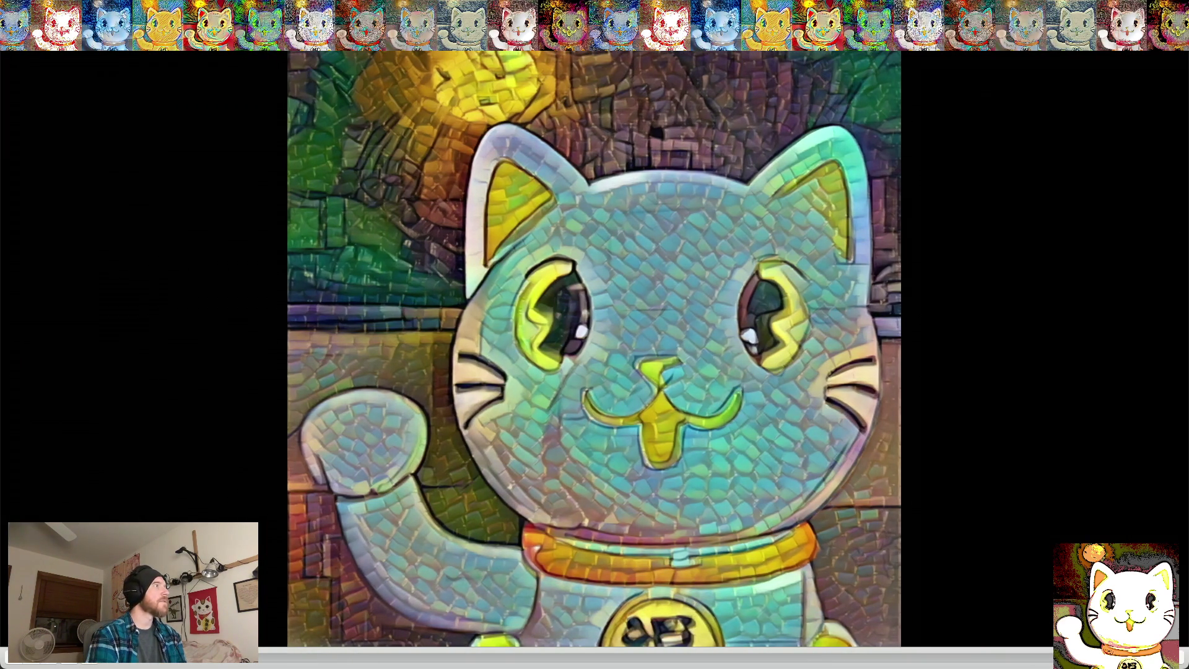
key(Escape)
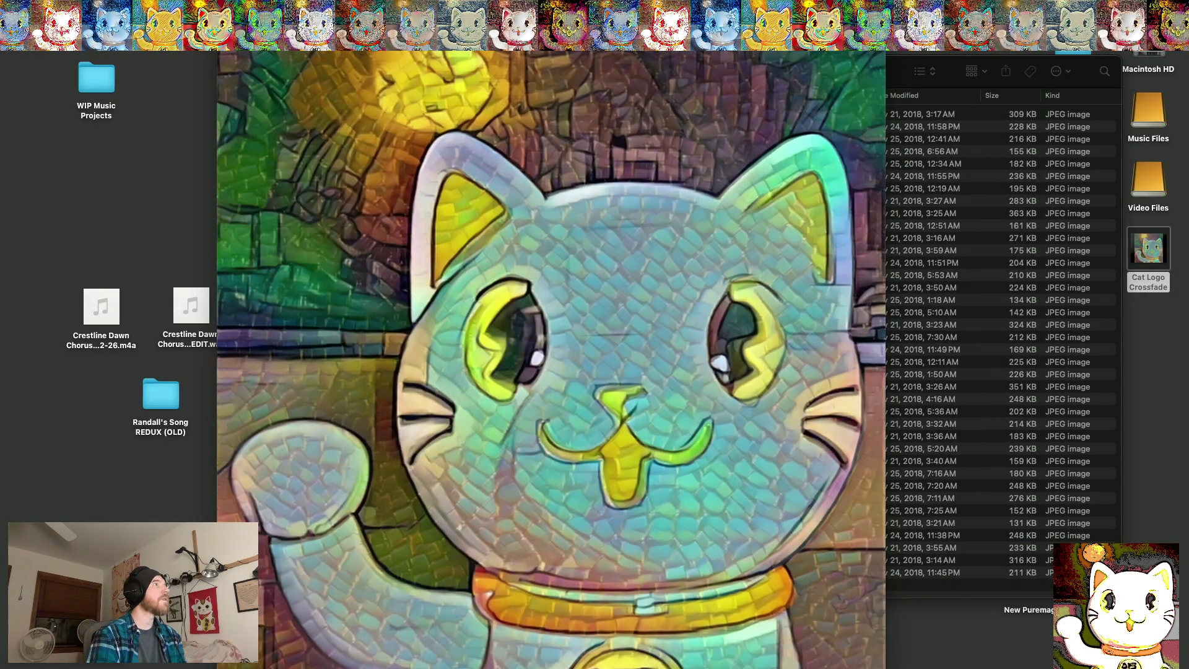
click(248, 7)
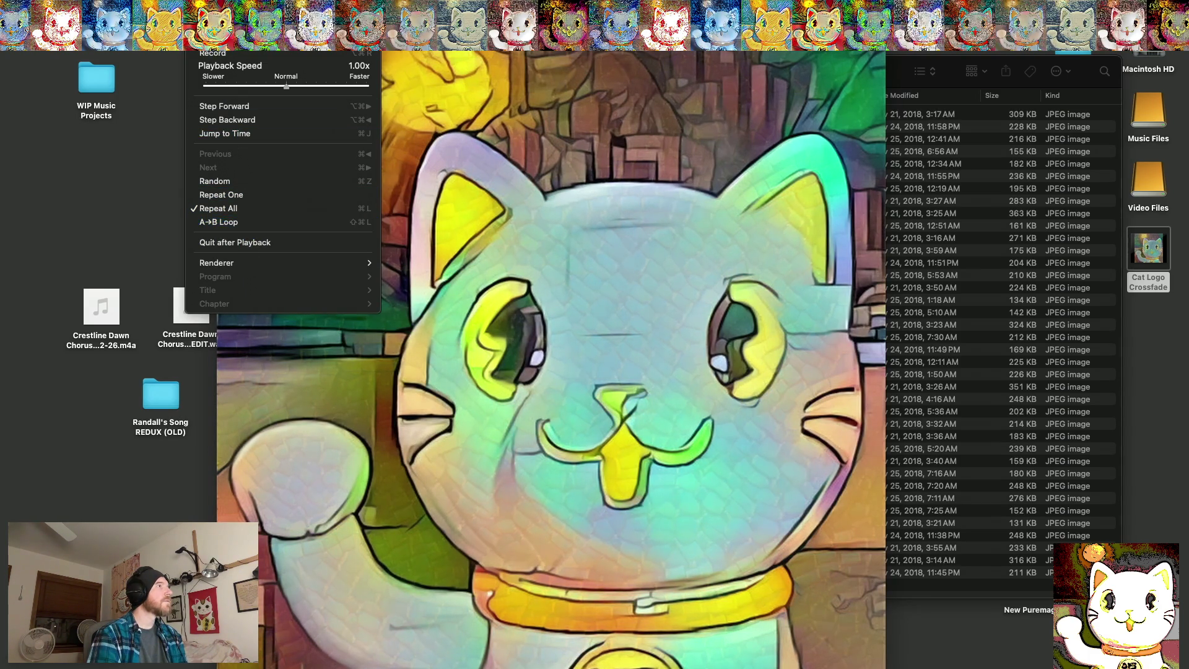
Switch VLC's looping cat movie to fullscreen from the Video menu
mouse_move(295, 8)
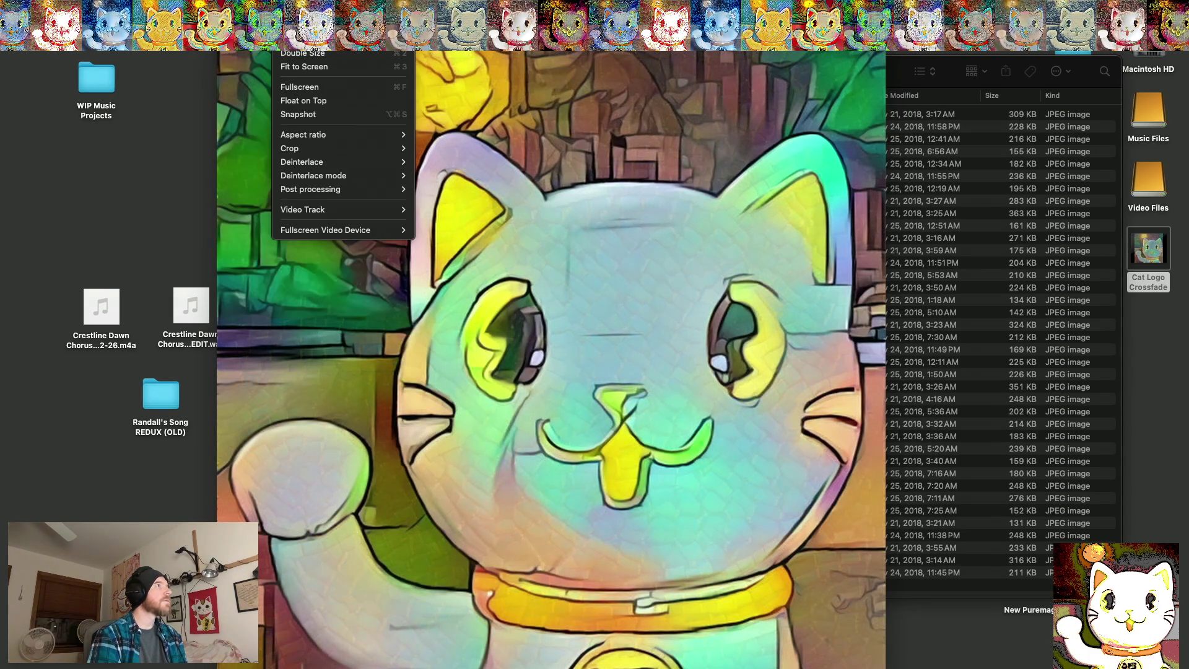
click(299, 86)
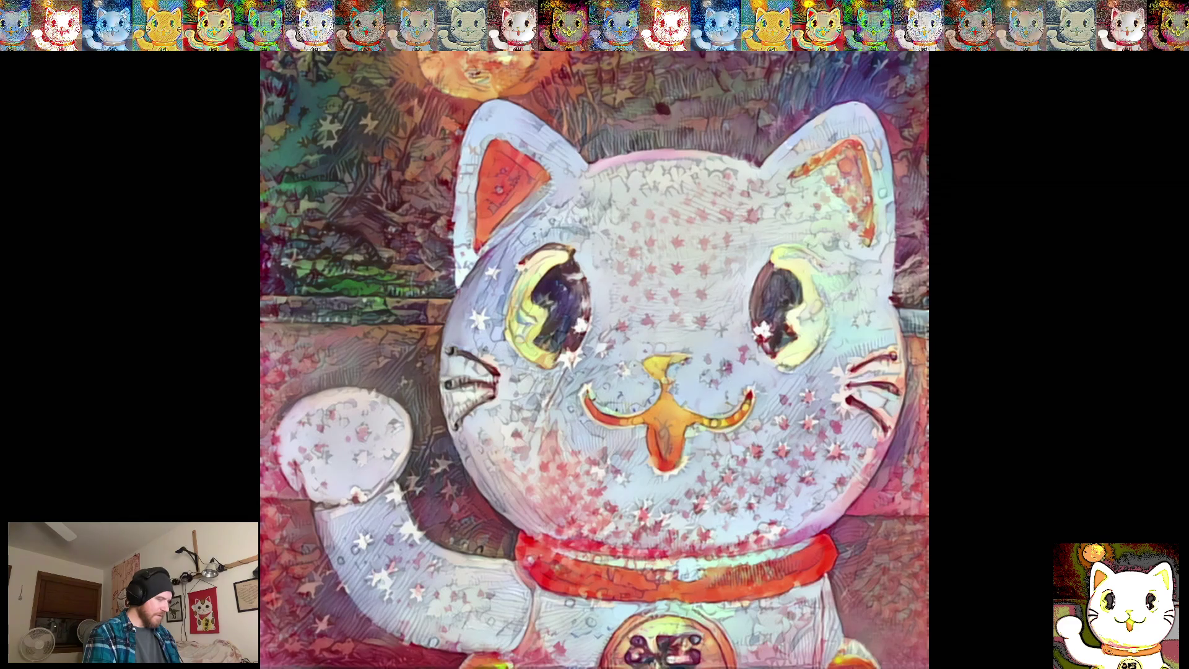
key(super+d)
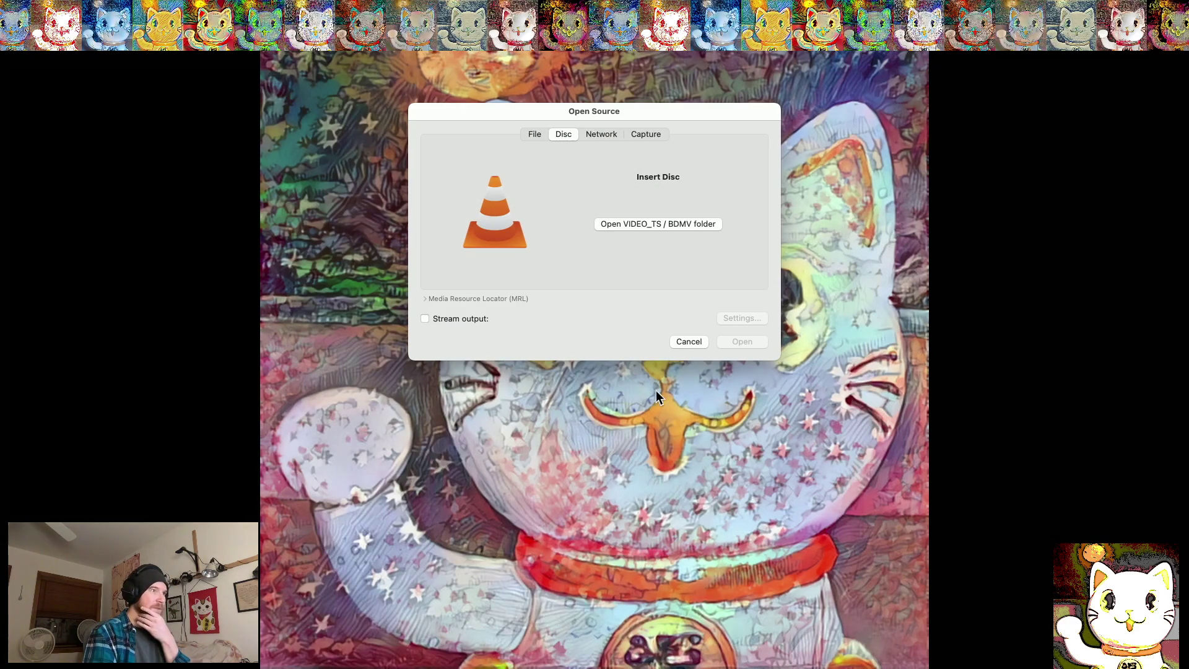
click(691, 346)
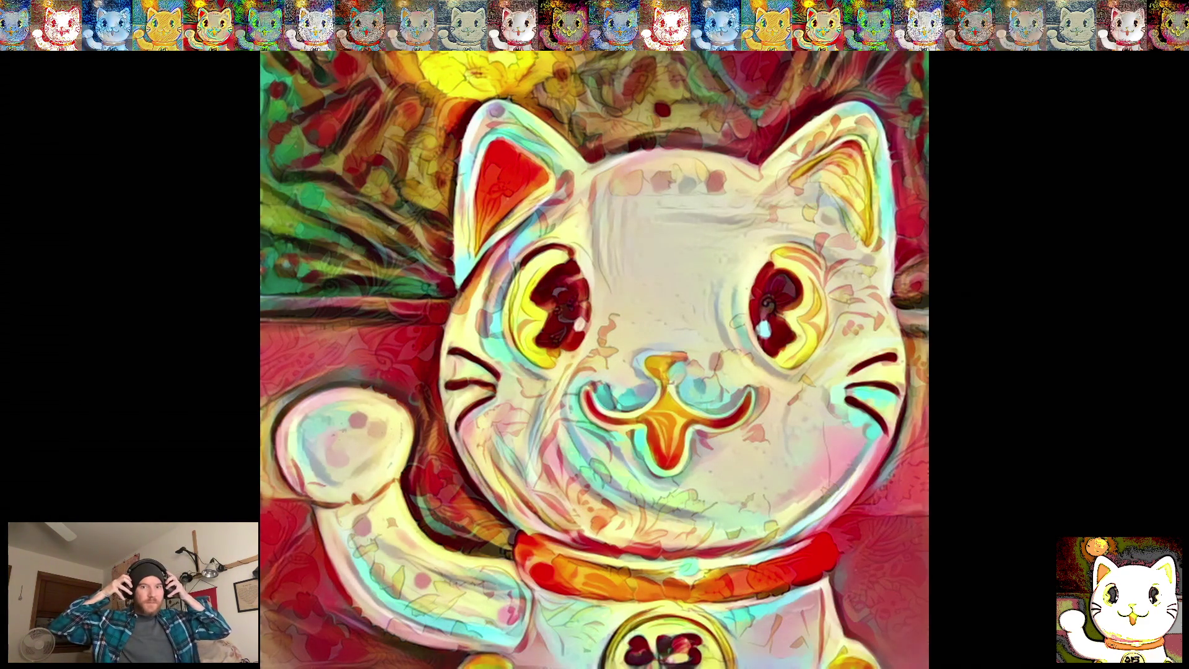
Rewind Cat Logo Crossfade.mov to 00:00 in QuickTime so it keeps playing from the start
mouse_move(510, 596)
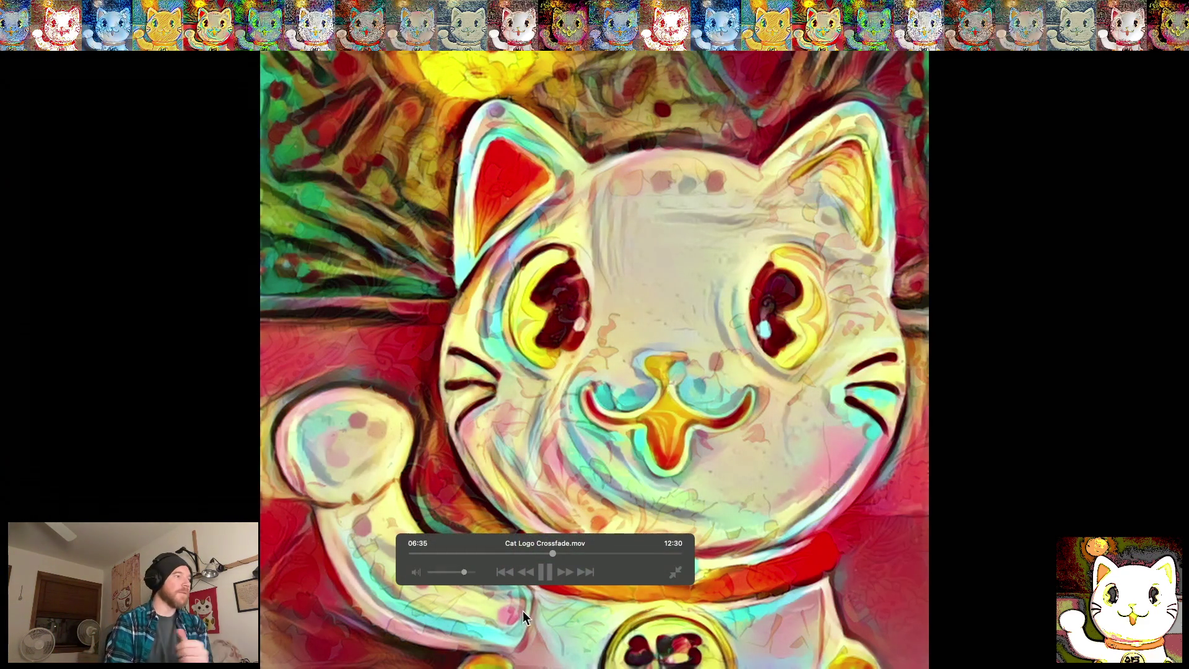
drag(552, 553, 300, 555)
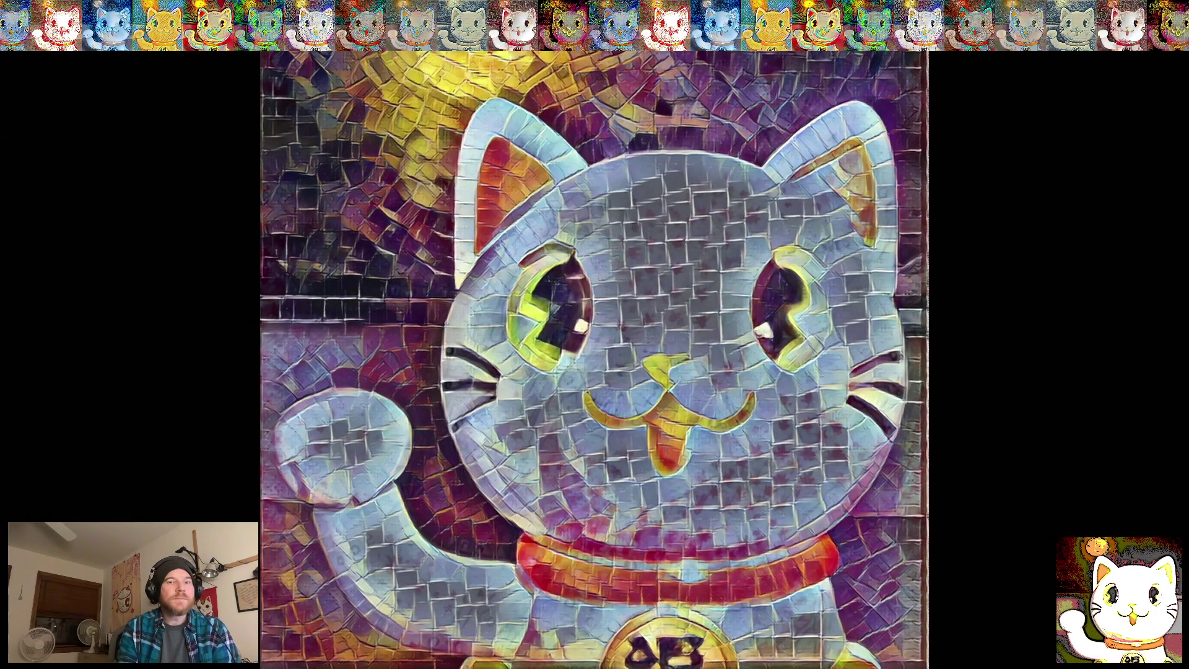
mouse_move(738, 578)
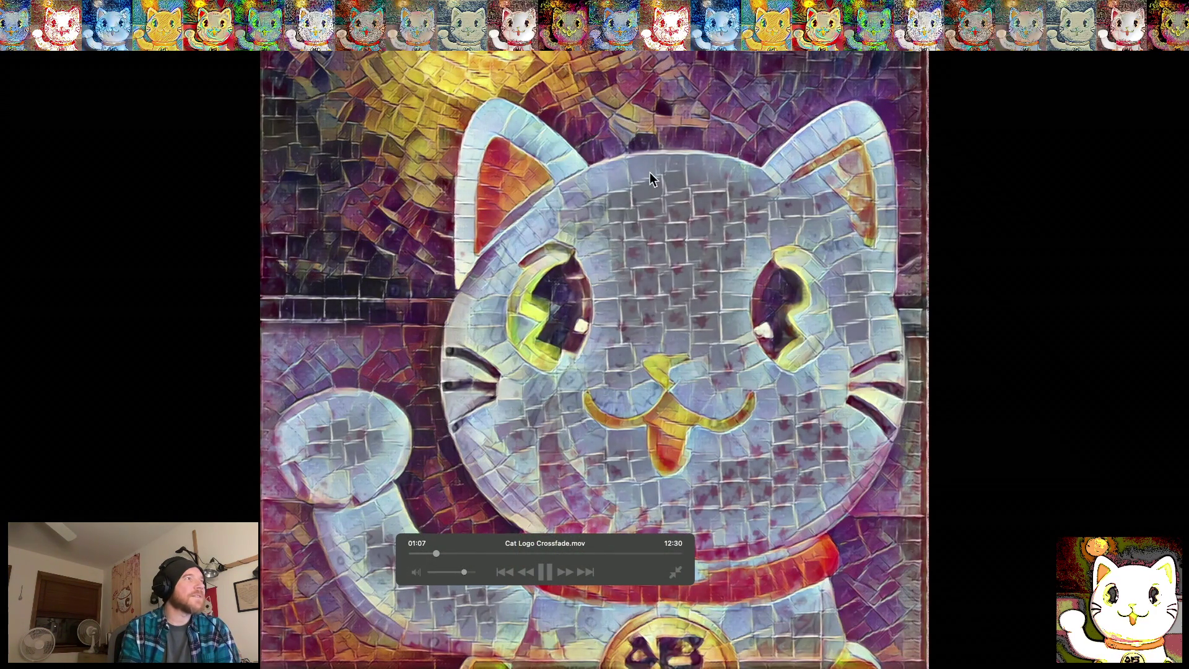
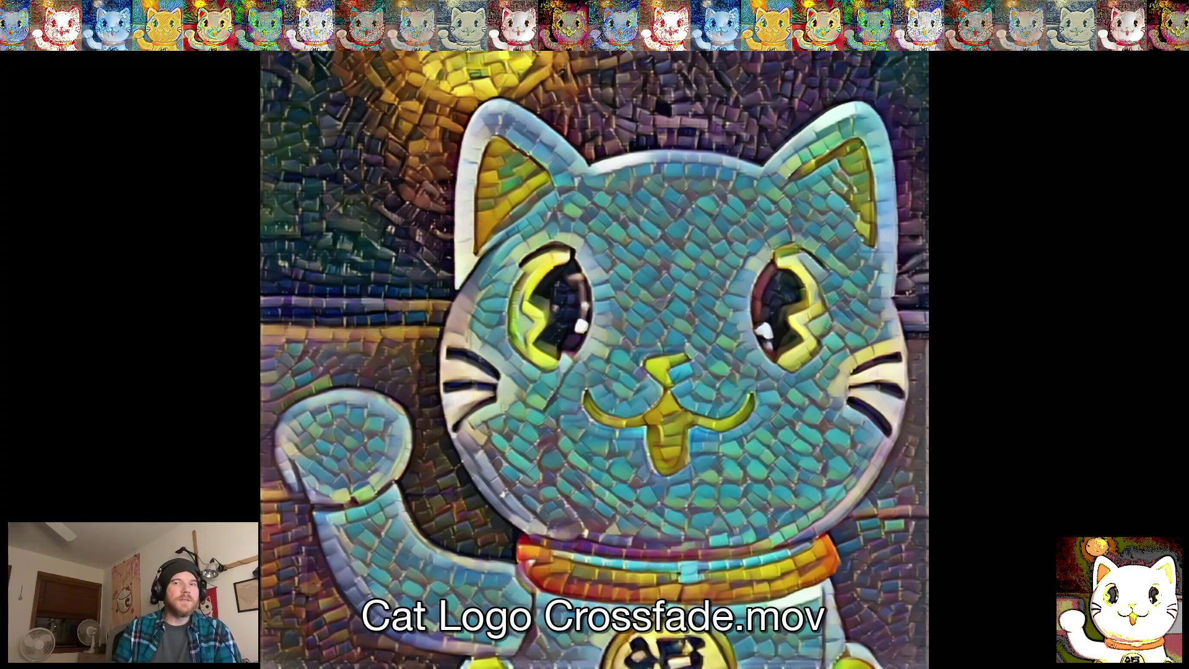
Skip the Cat Logo Crossfade video to near its end, exit full screen, and quit VLC
mouse_move(483, 308)
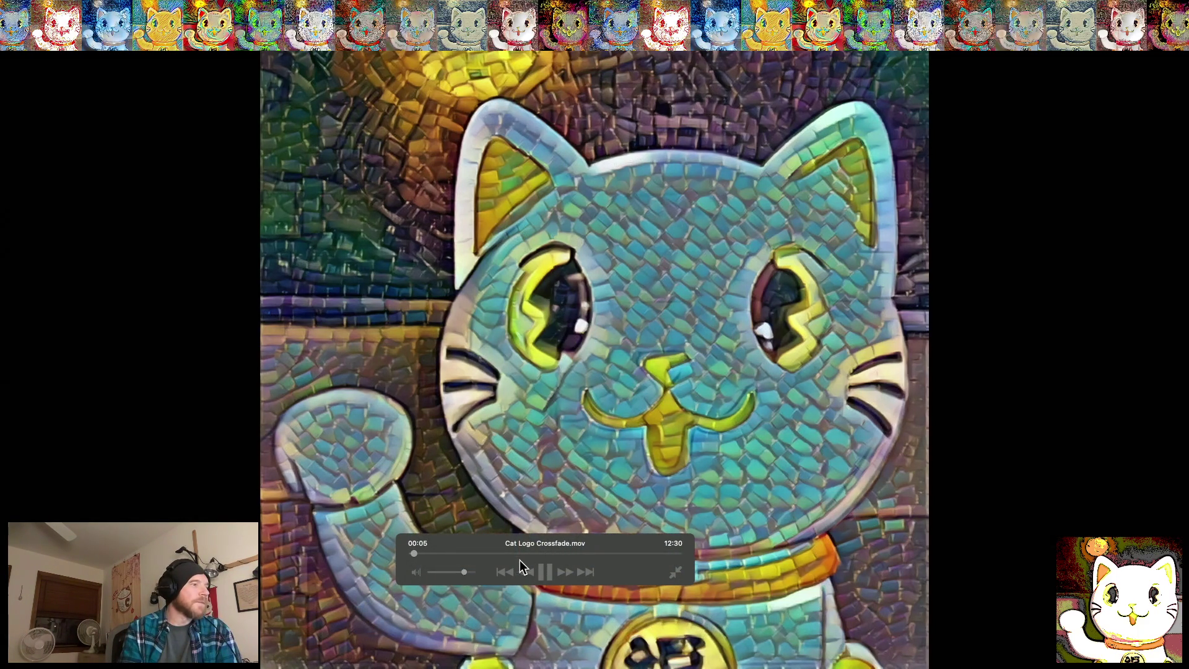
drag(415, 553, 675, 557)
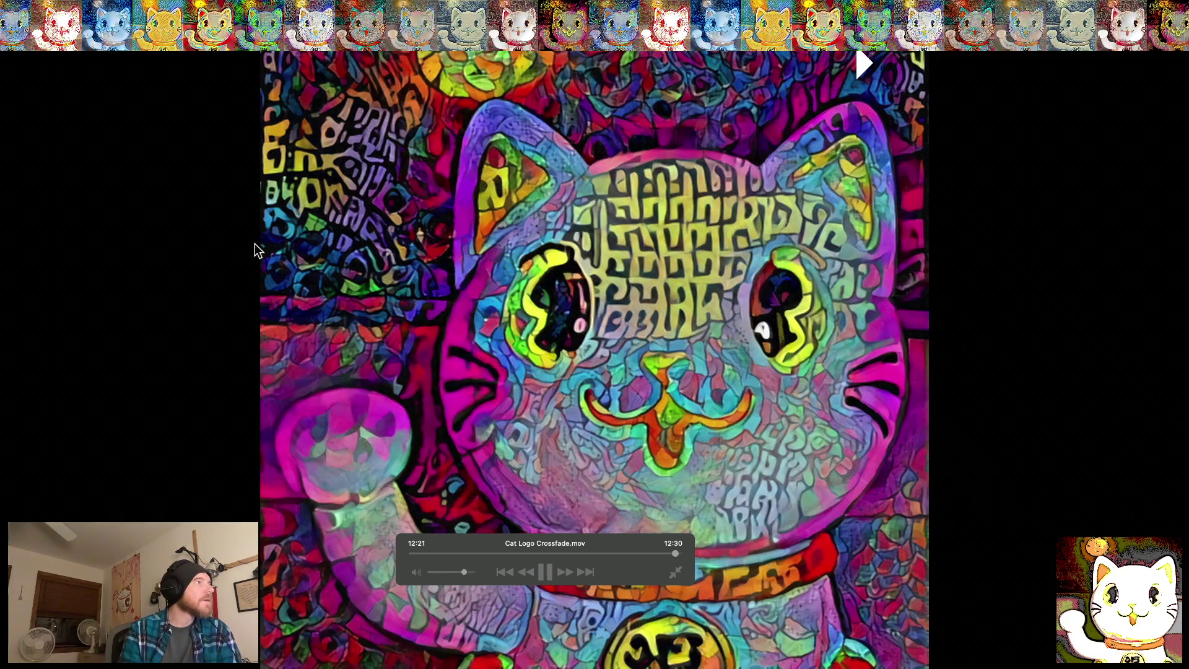
key(Escape)
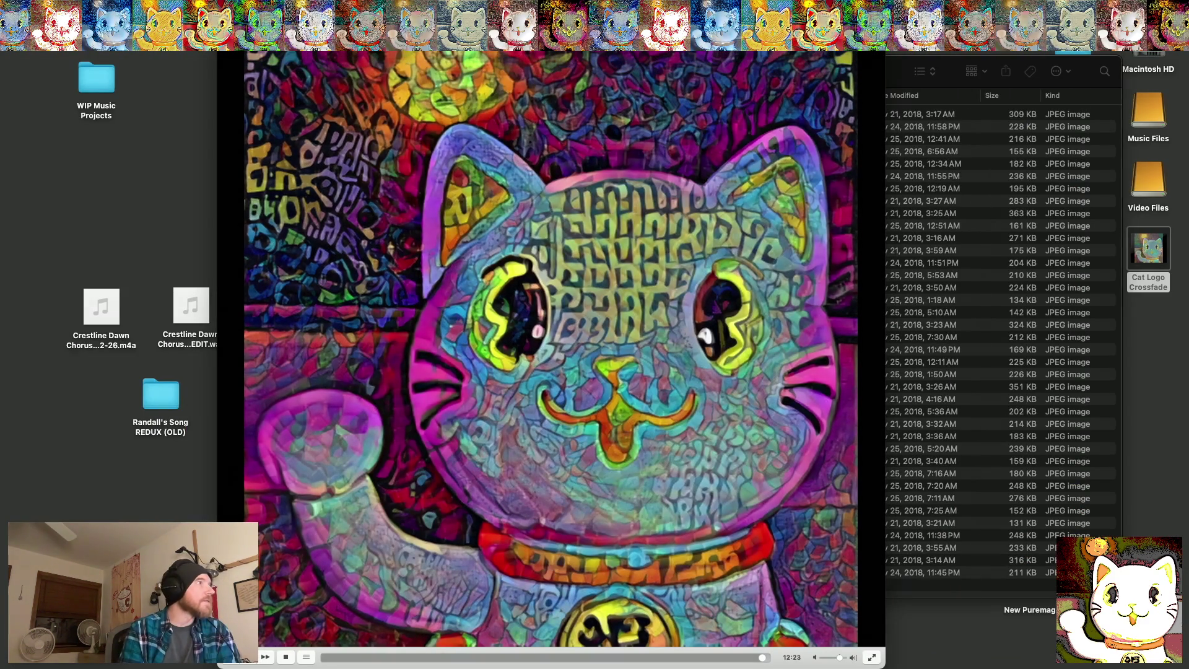
click(43, 7)
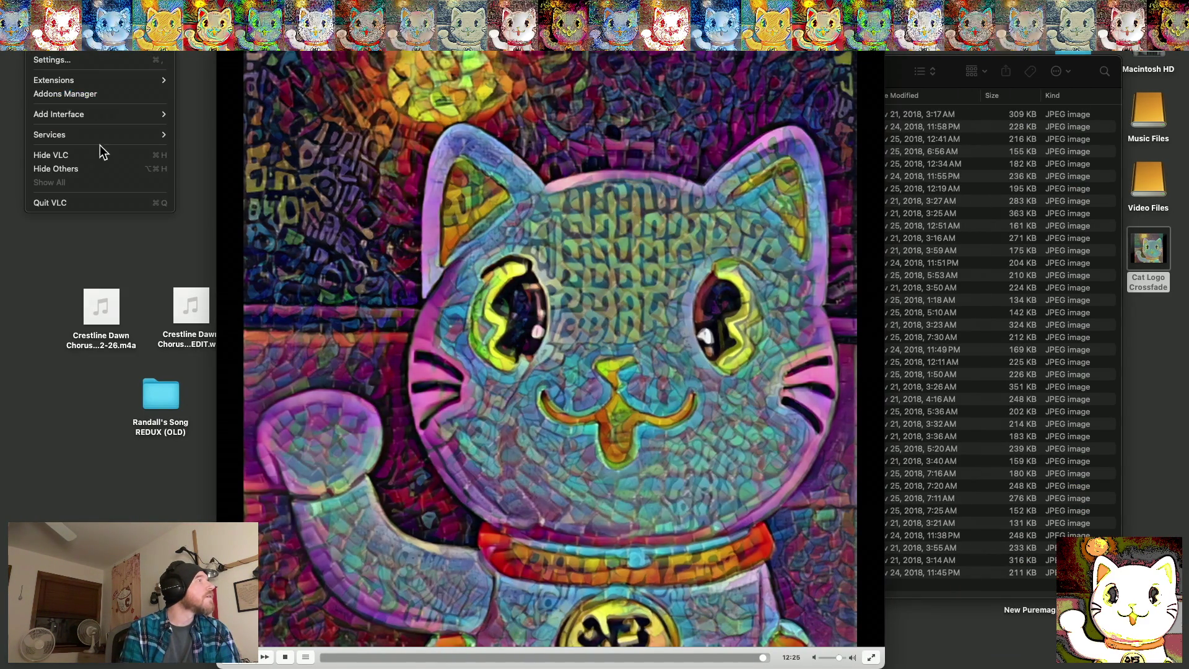
click(96, 199)
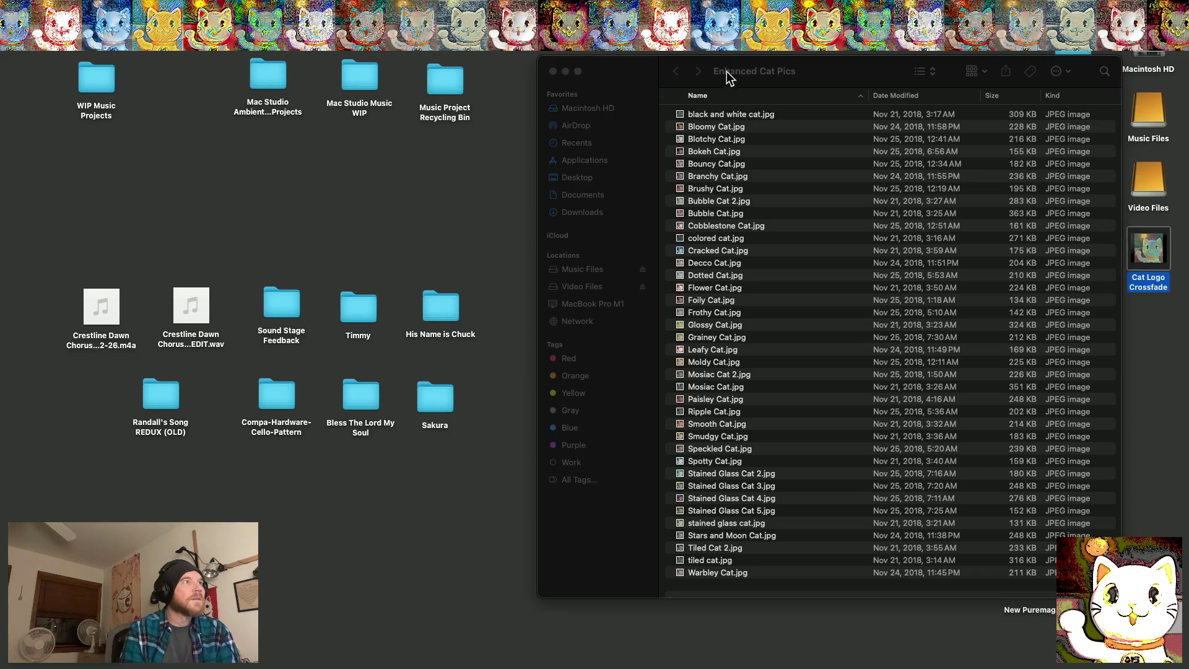
Move the Cat Logo Crossfade video onto open desktop space and rename it 'Cat Logo Crossfade 1080x1080'
double_click(729, 81)
drag(1153, 286, 1062, 331)
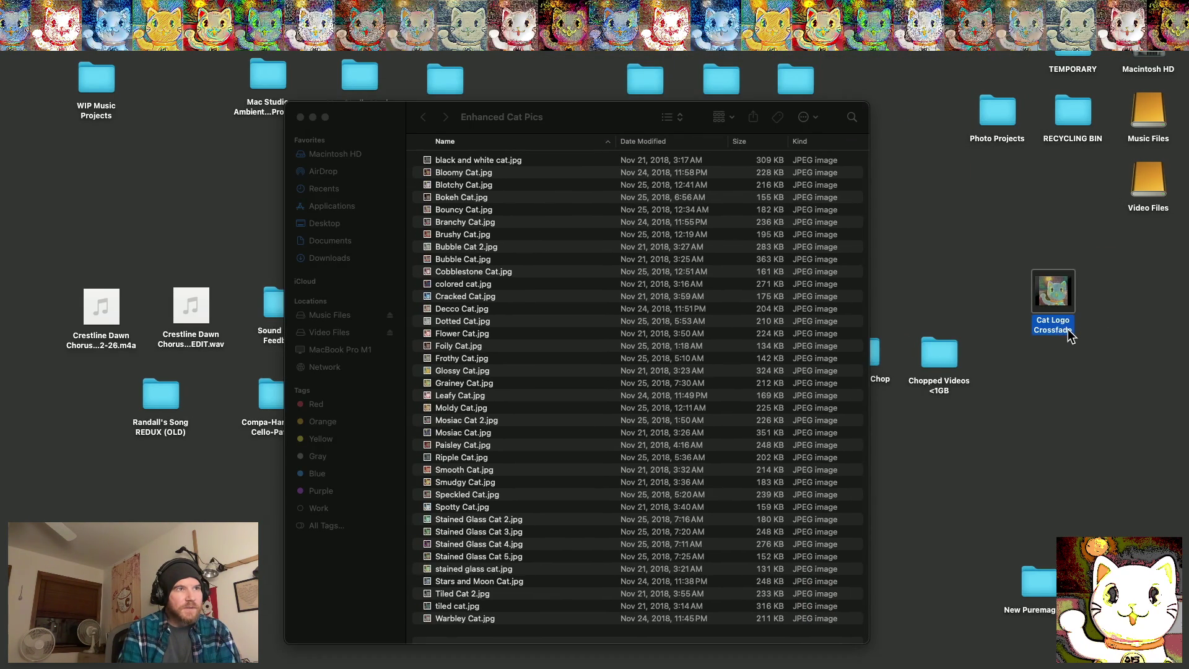
right_click(1070, 337)
mouse_move(948, 350)
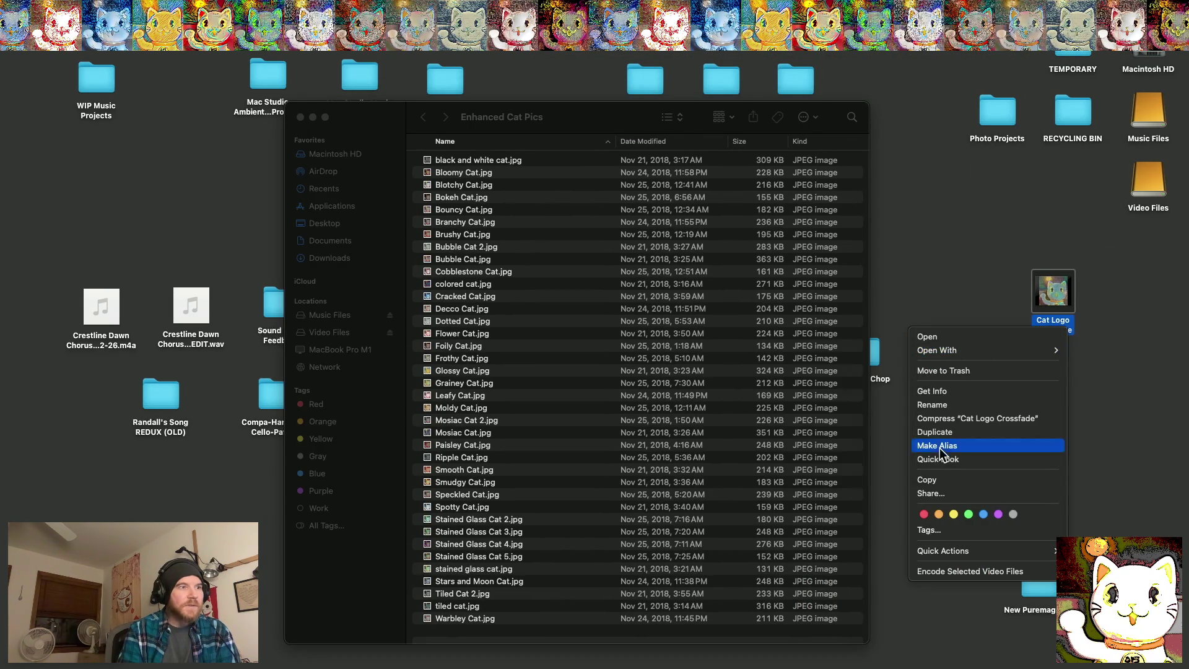
click(933, 404)
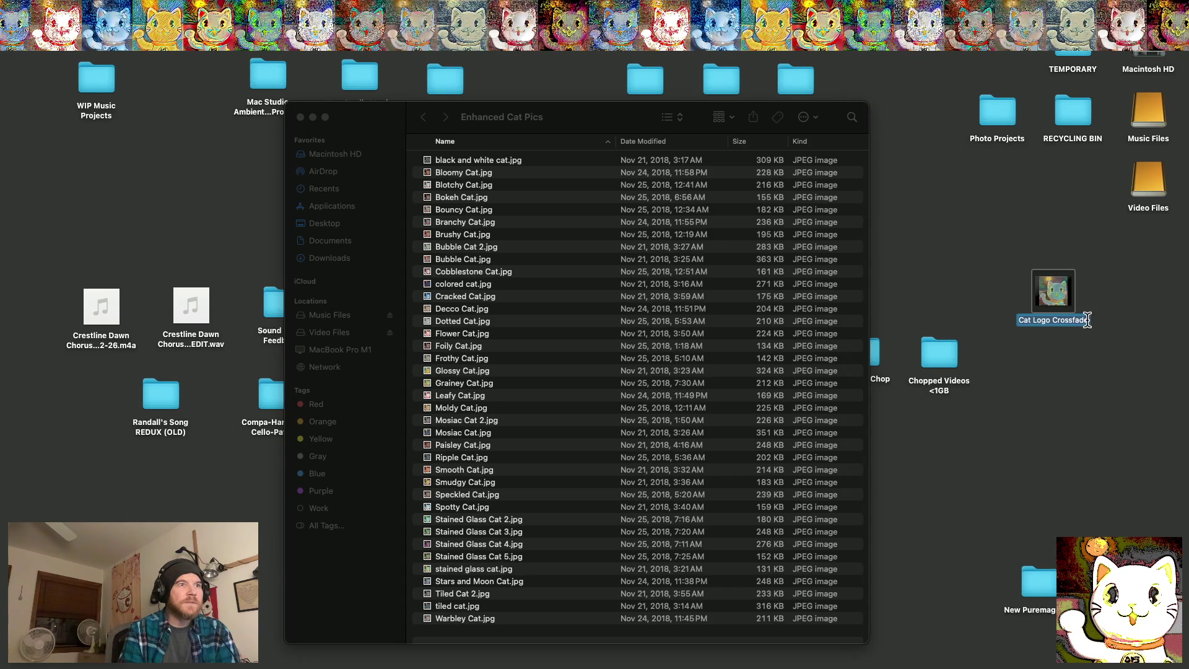
key(Right)
text(10)
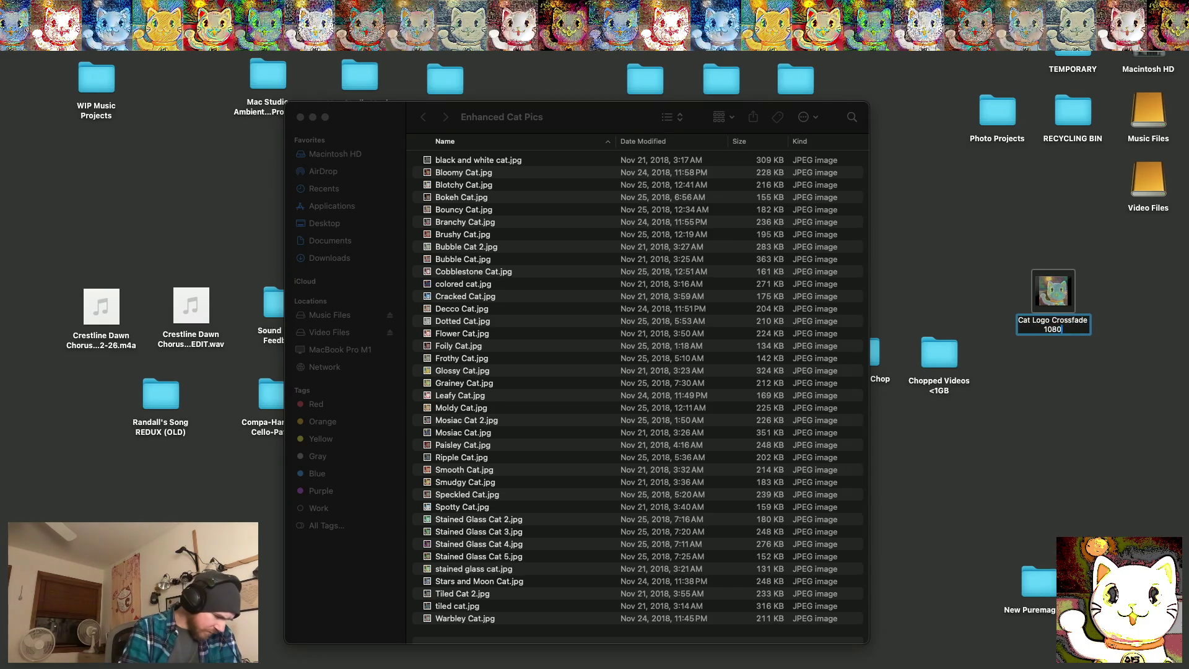
text(x1080)
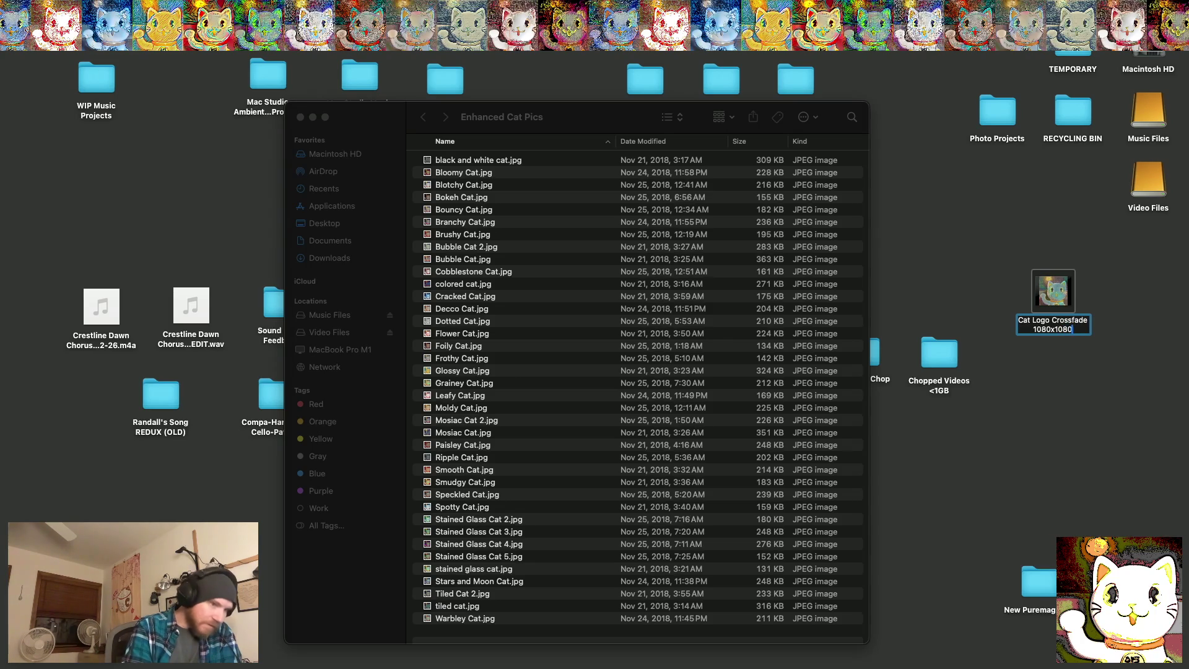
key(Return)
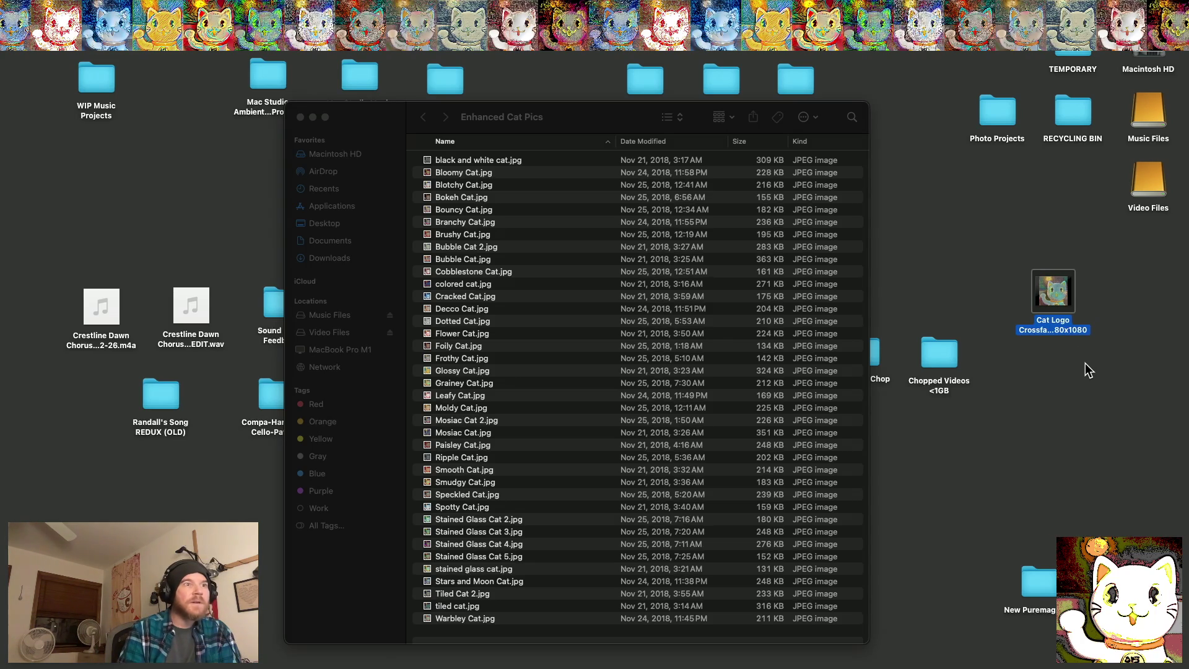
Preview the renamed 1080x1080 video, then return to DaVinci Resolve
click(1079, 356)
double_click(1071, 306)
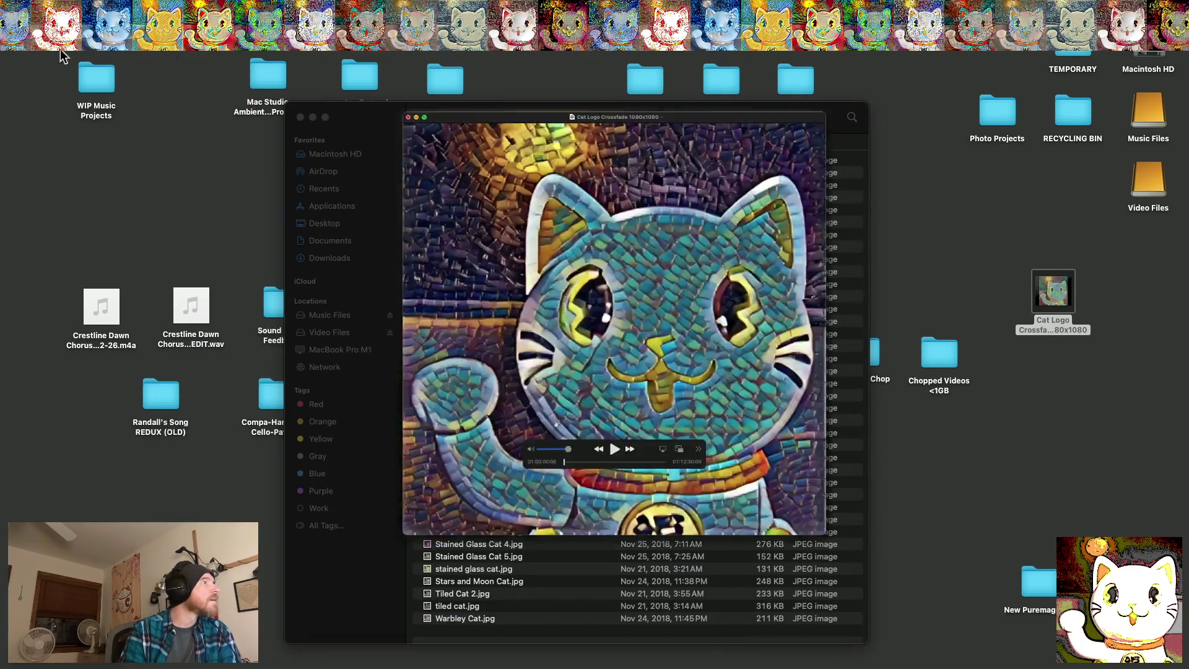
key(super+w)
click(1080, 395)
click(1069, 390)
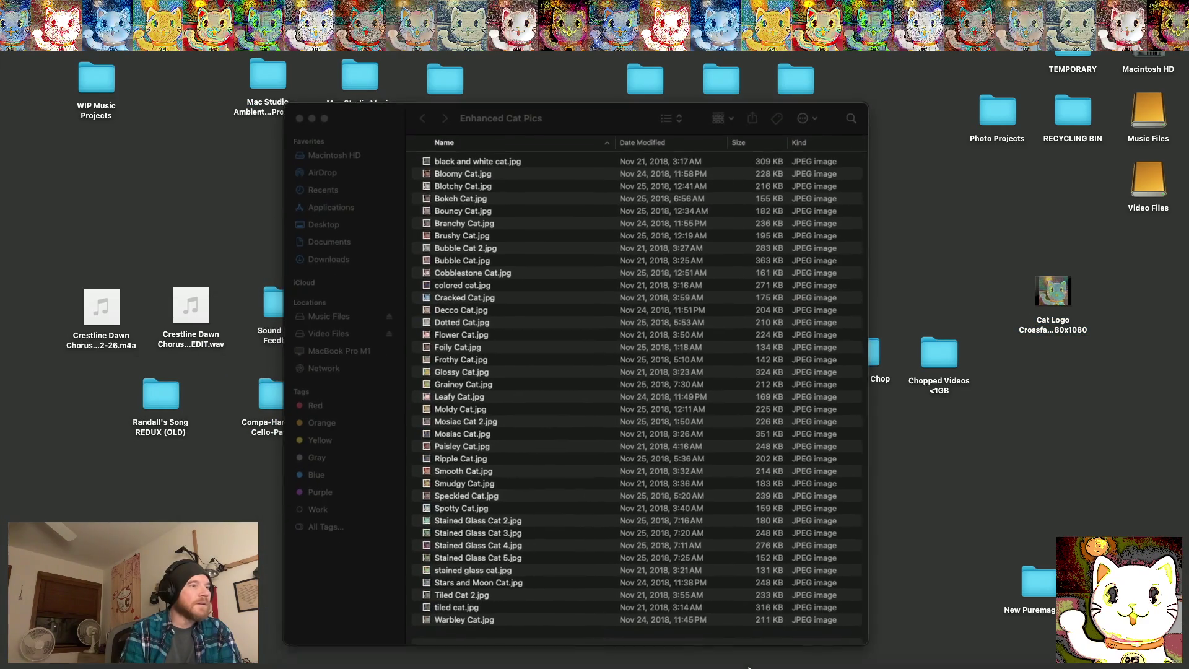
click(1046, 642)
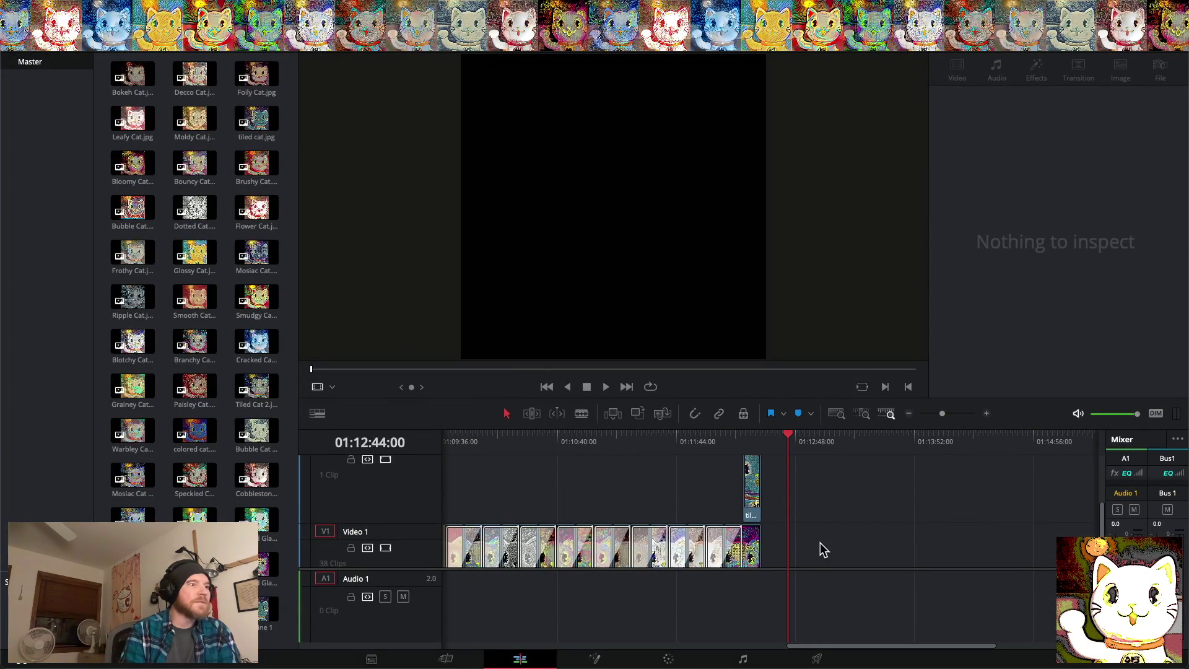
In Project Settings, choose a custom timeline resolution
click(1170, 664)
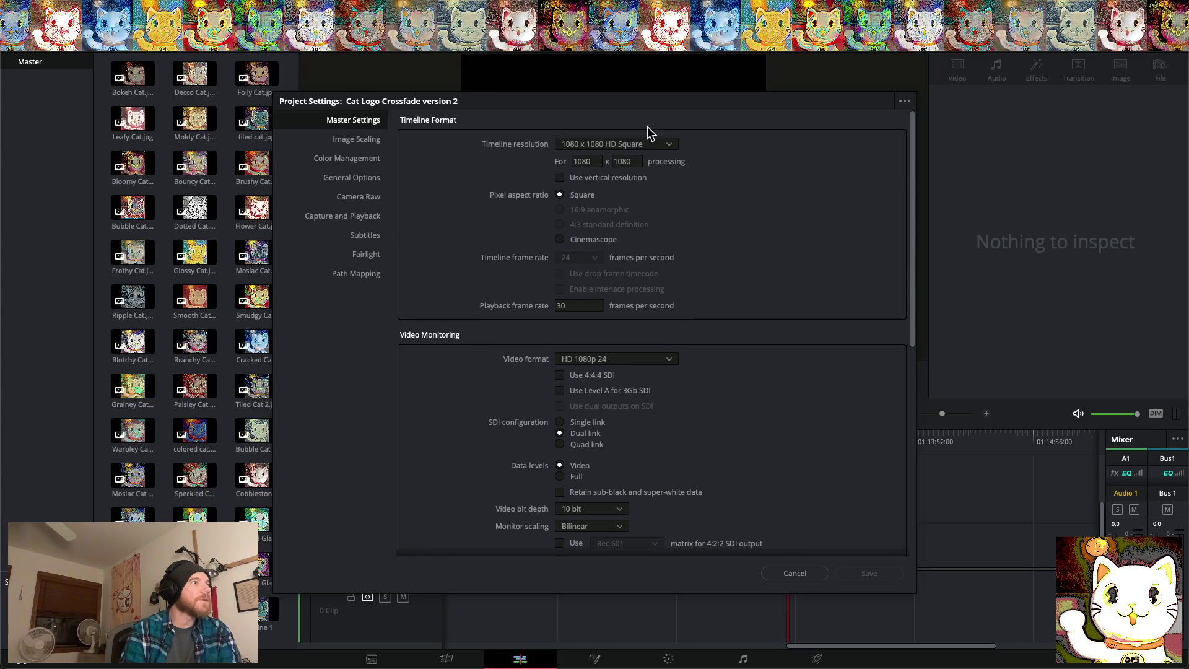
click(666, 146)
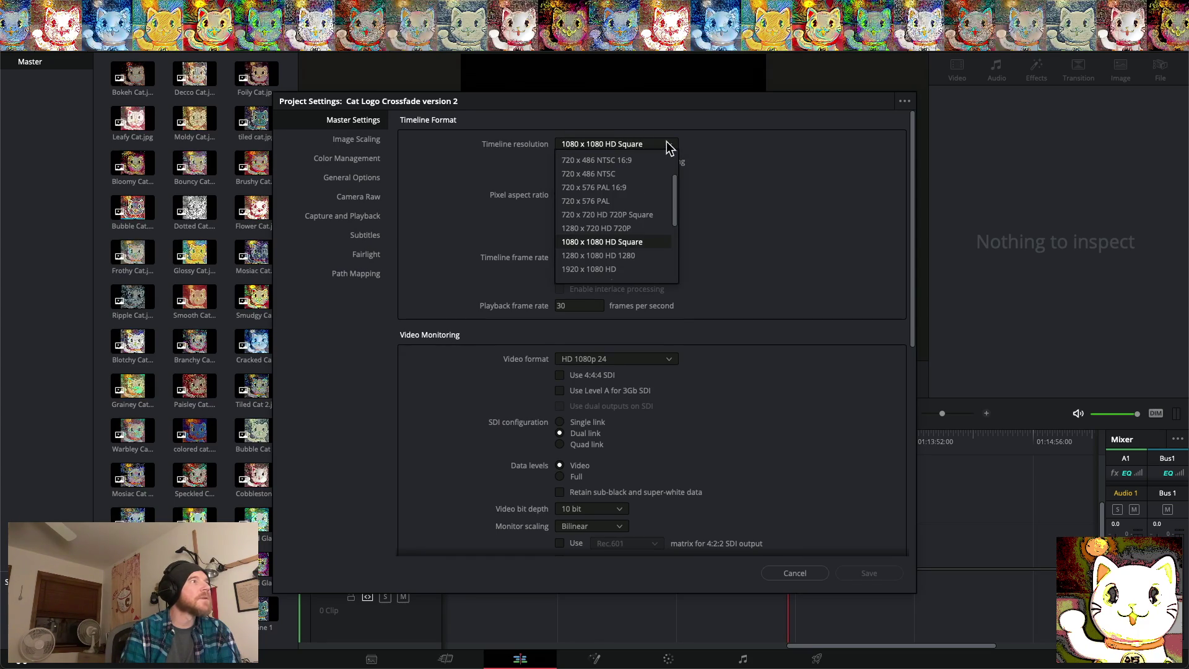
scroll(612, 180, up, 2)
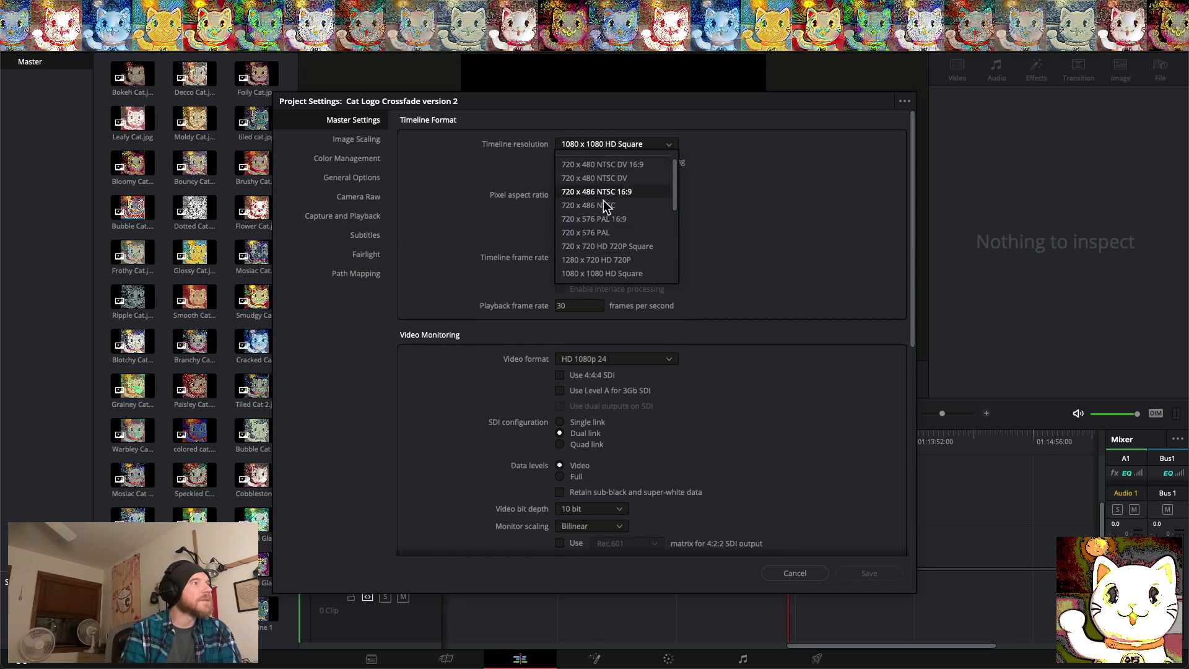
scroll(607, 229, down, 5)
scroll(607, 229, up, 8)
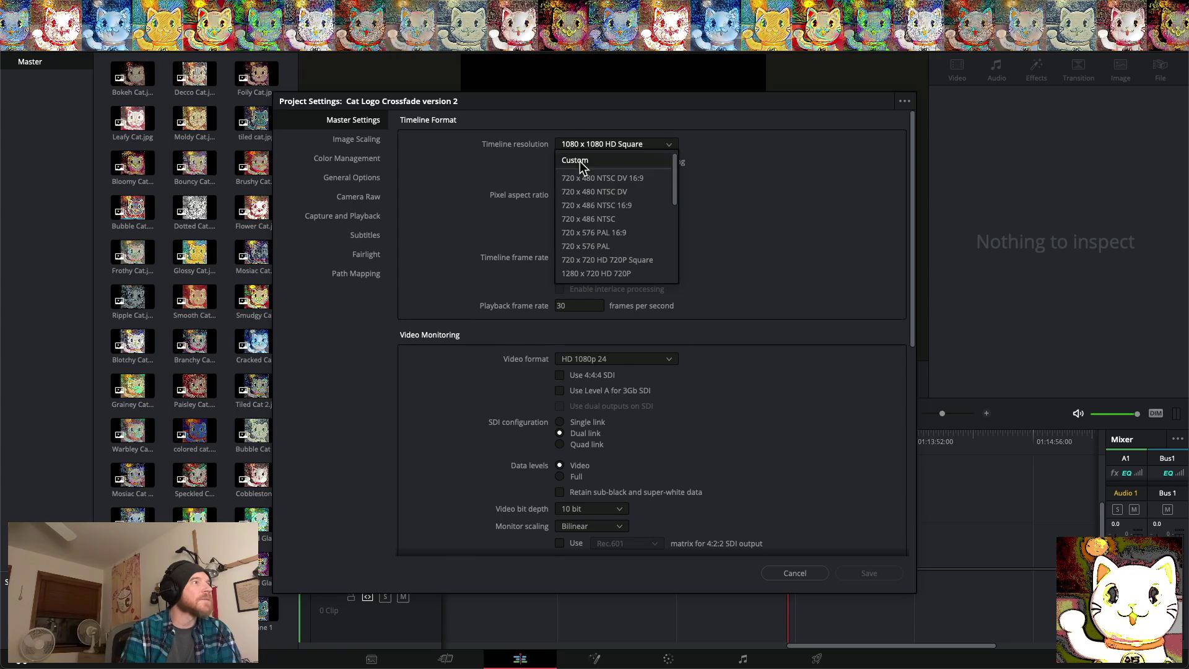
click(581, 165)
Enter 776 for the timeline width and height and save the project settings
click(596, 162)
key(BackSpace)
key(BackSpace)
key(BackSpace)
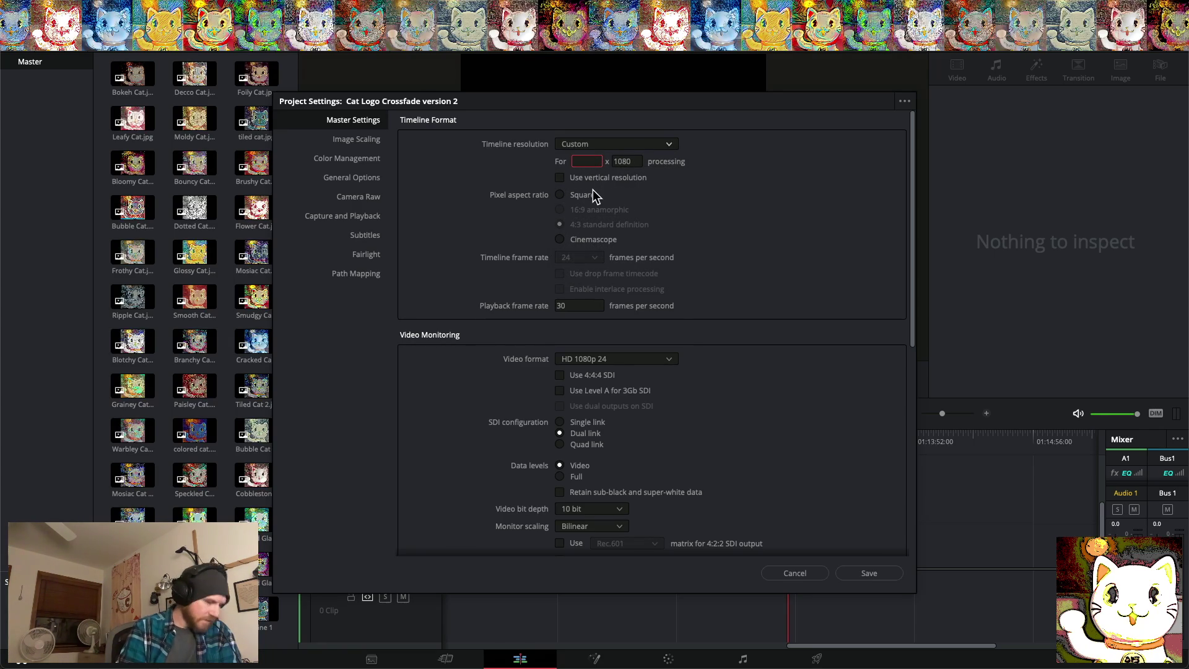
text(776)
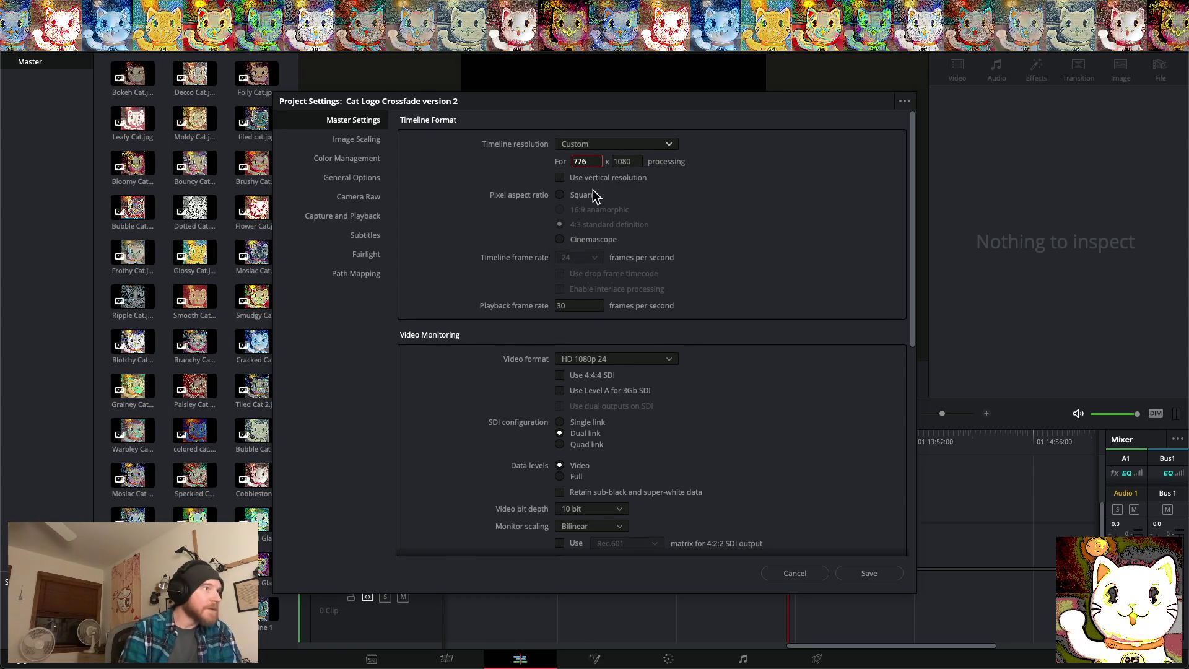
click(624, 177)
click(628, 161)
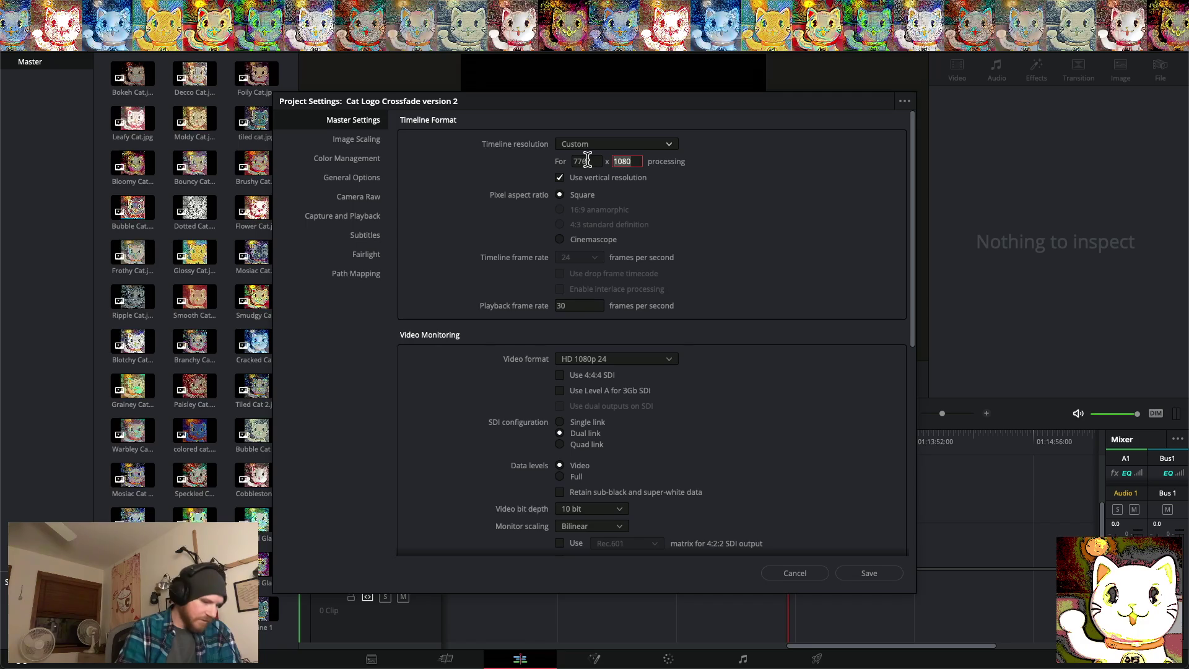
text(776)
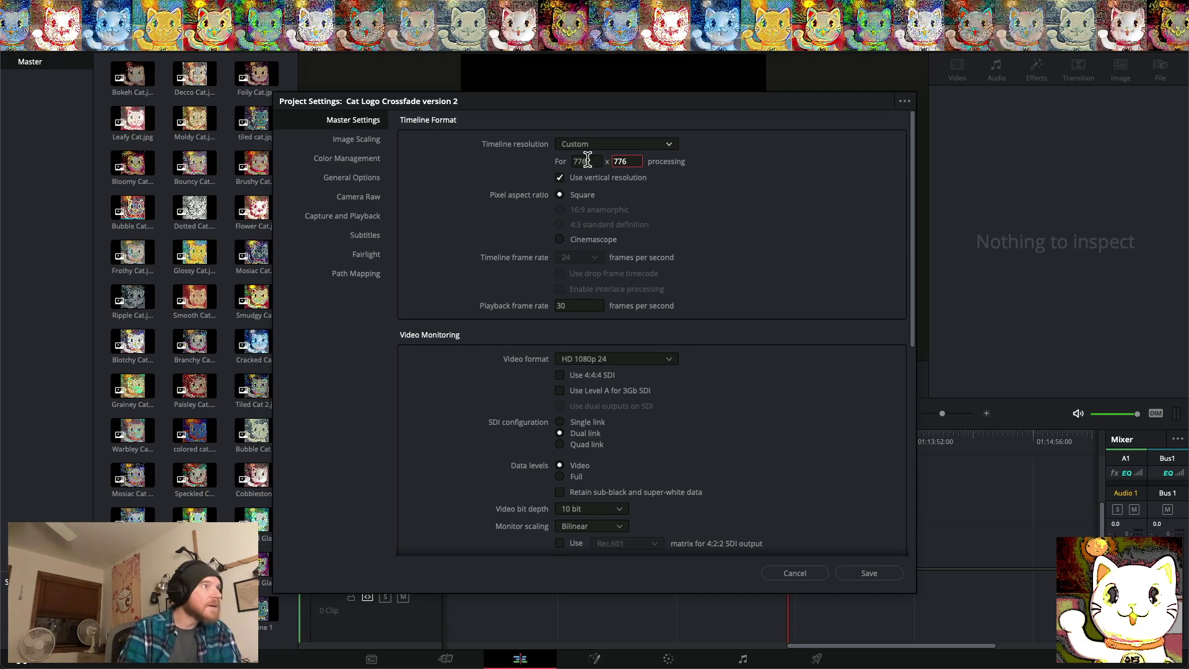
click(612, 178)
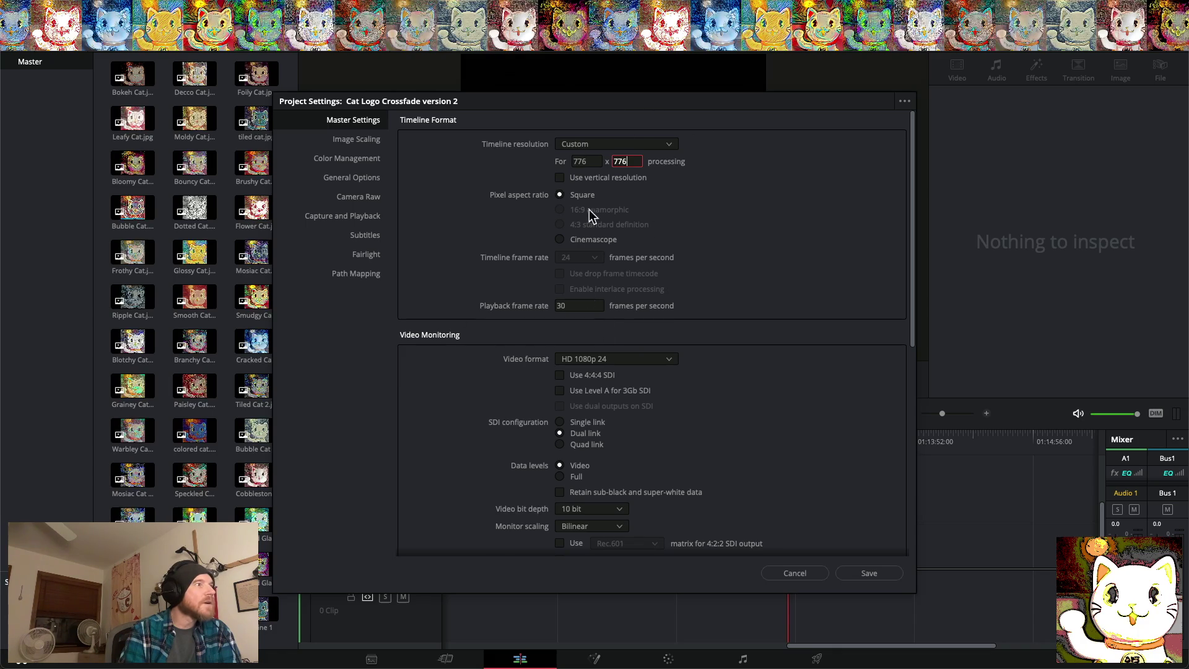
click(873, 571)
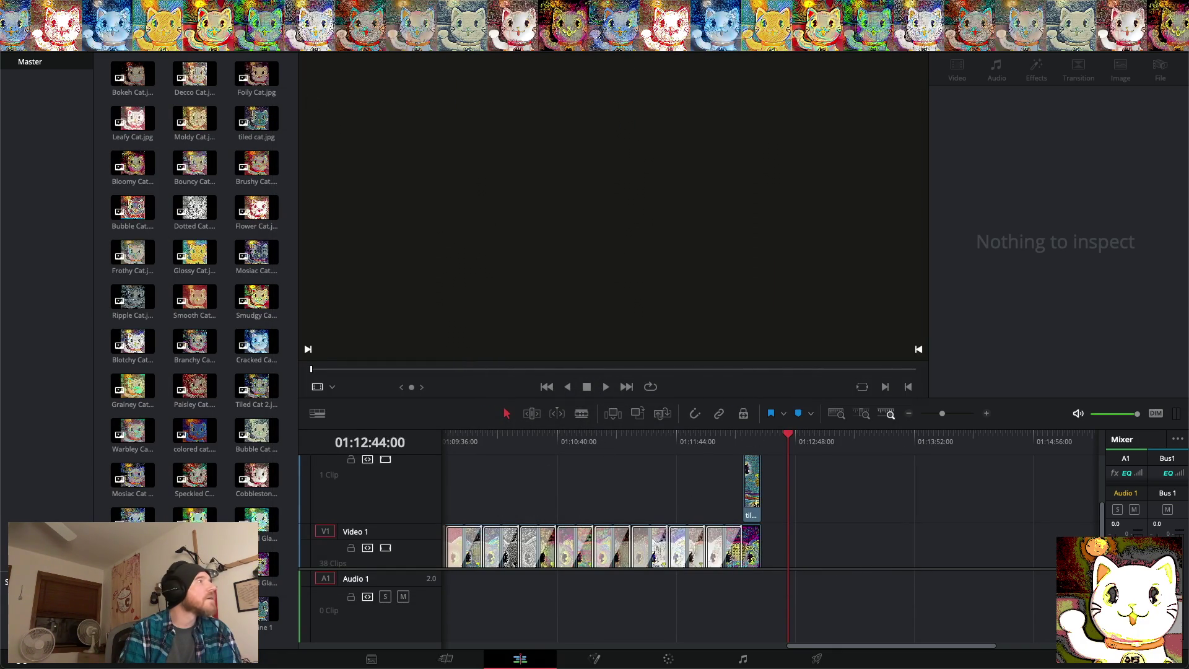
Save the project as 'Cat Logo Crossfade version 3'
click(106, 7)
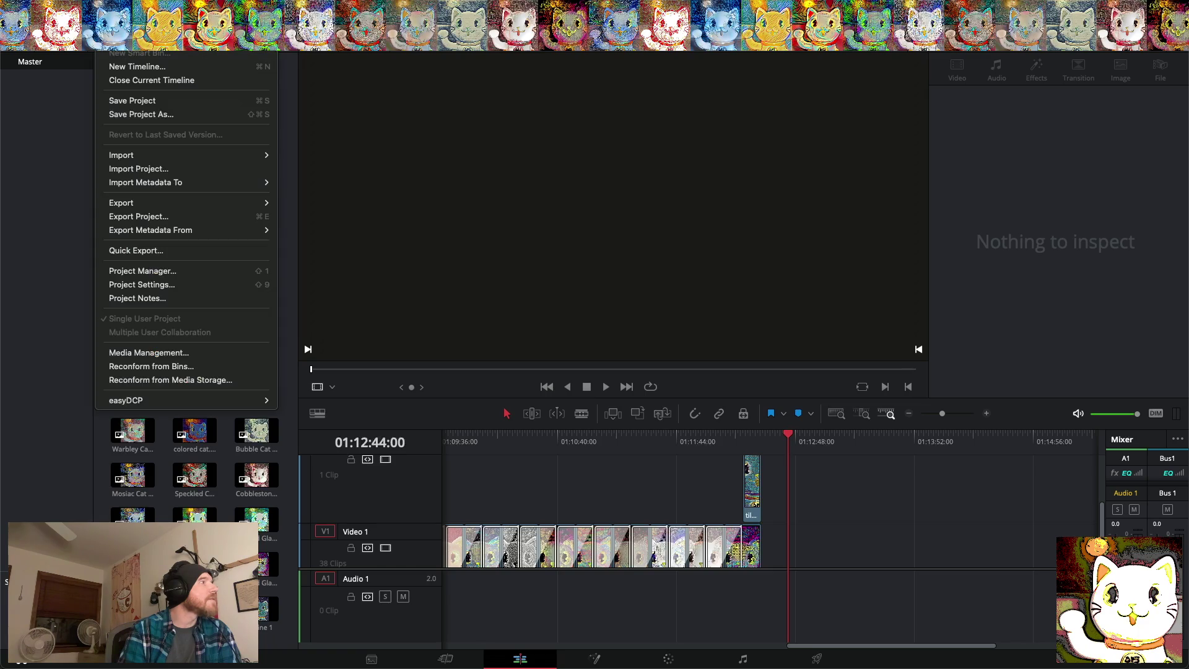
click(156, 114)
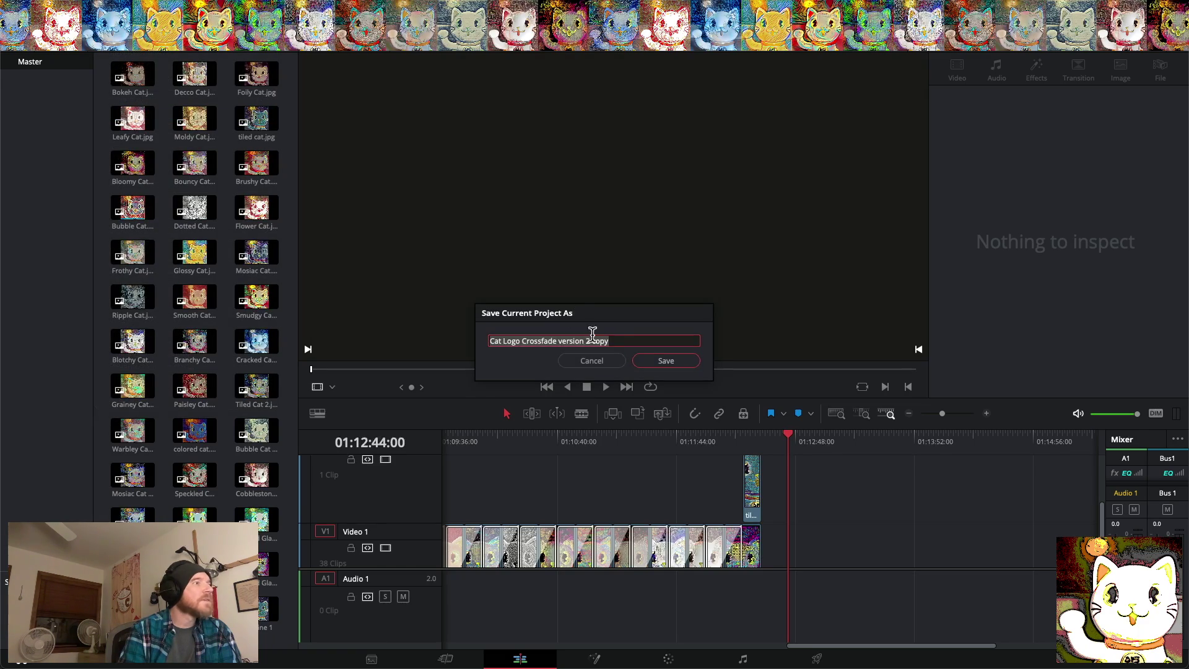
click(616, 341)
key(BackSpace)
key(BackSpace)
key(BackSpace)
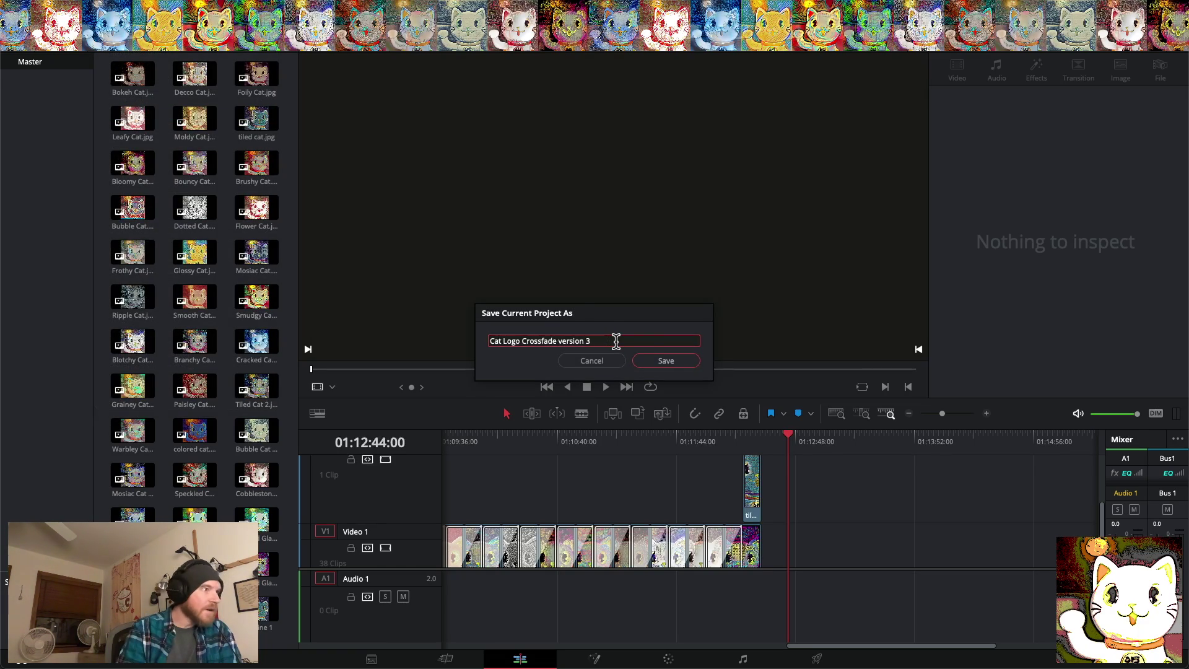
click(666, 360)
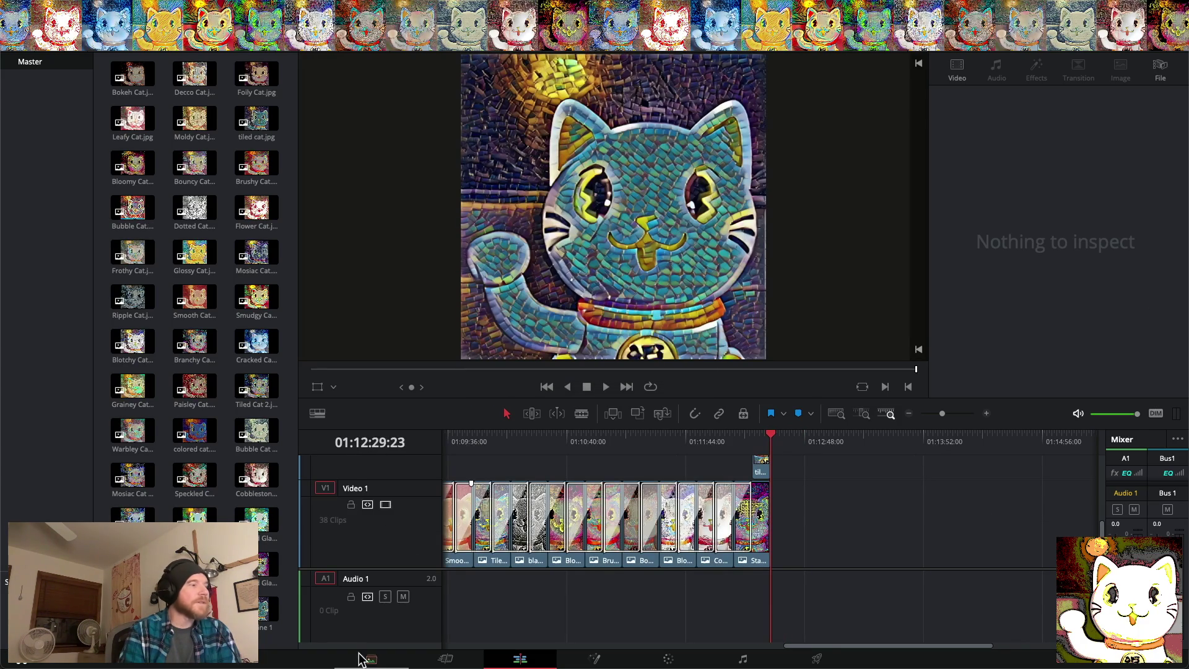
click(818, 661)
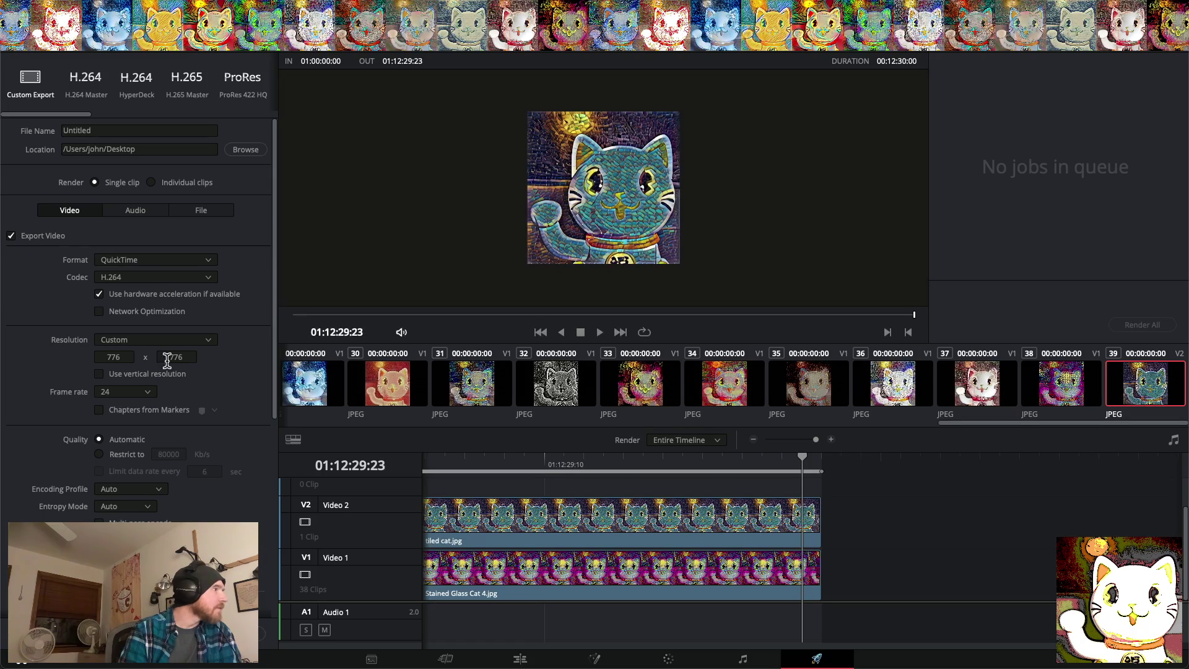
Set the export frame rate to 30, render the queued 776x776 job, and minimize Resolve
click(116, 390)
click(119, 434)
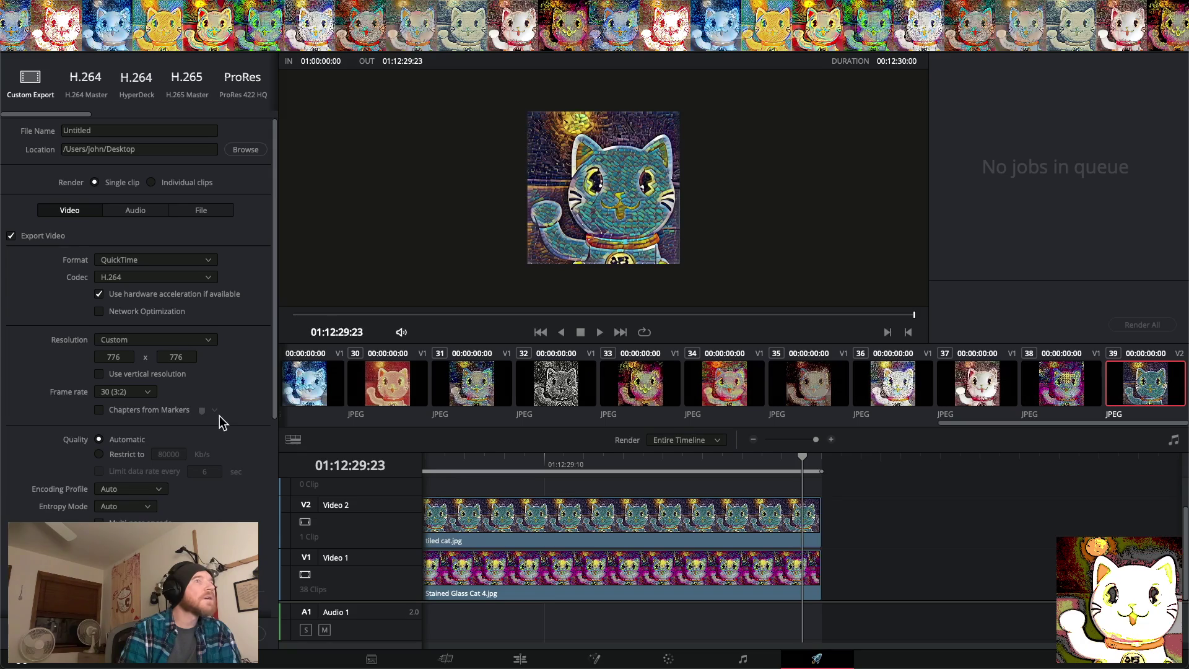
click(229, 635)
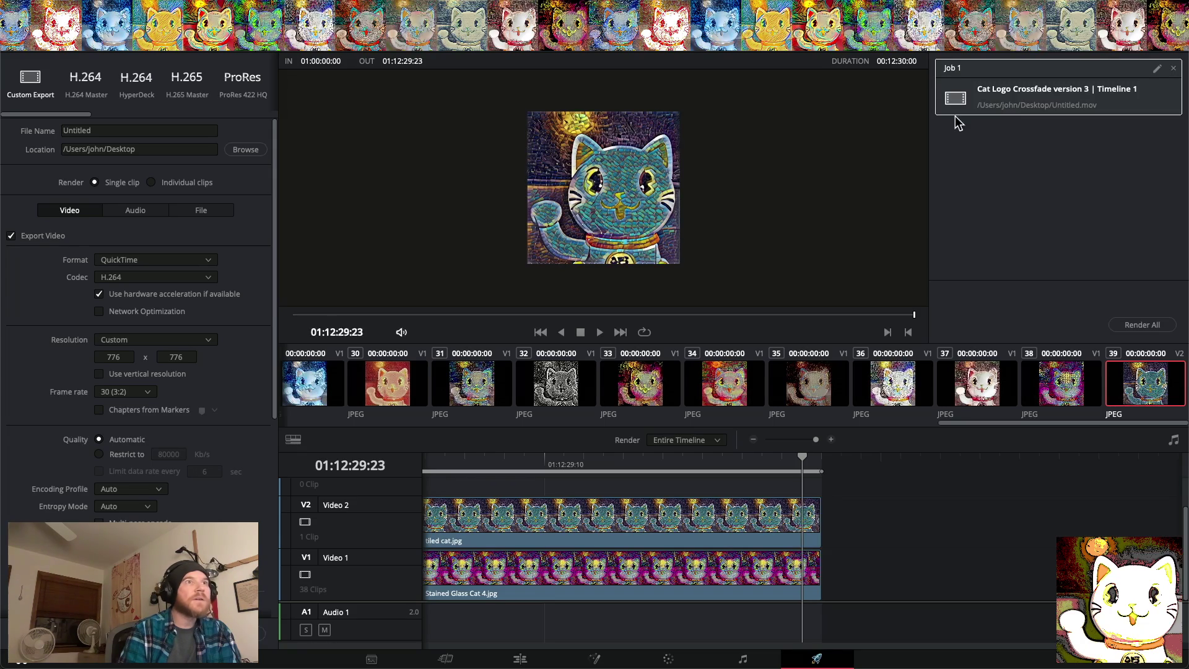
click(1146, 326)
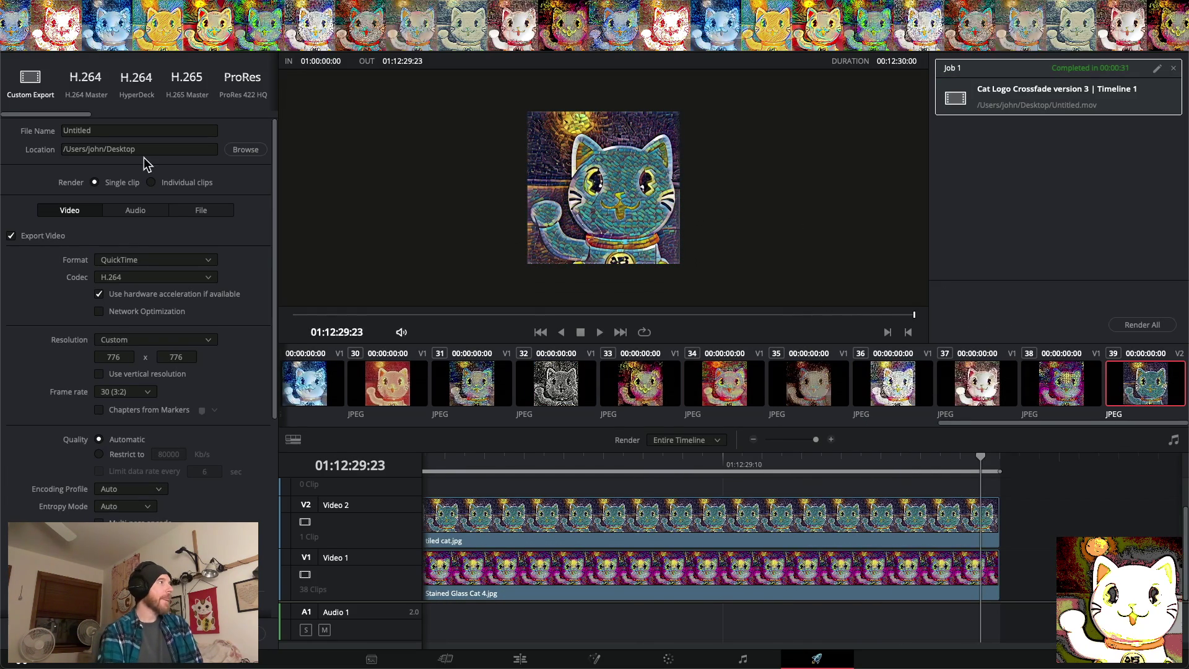
key(super+m)
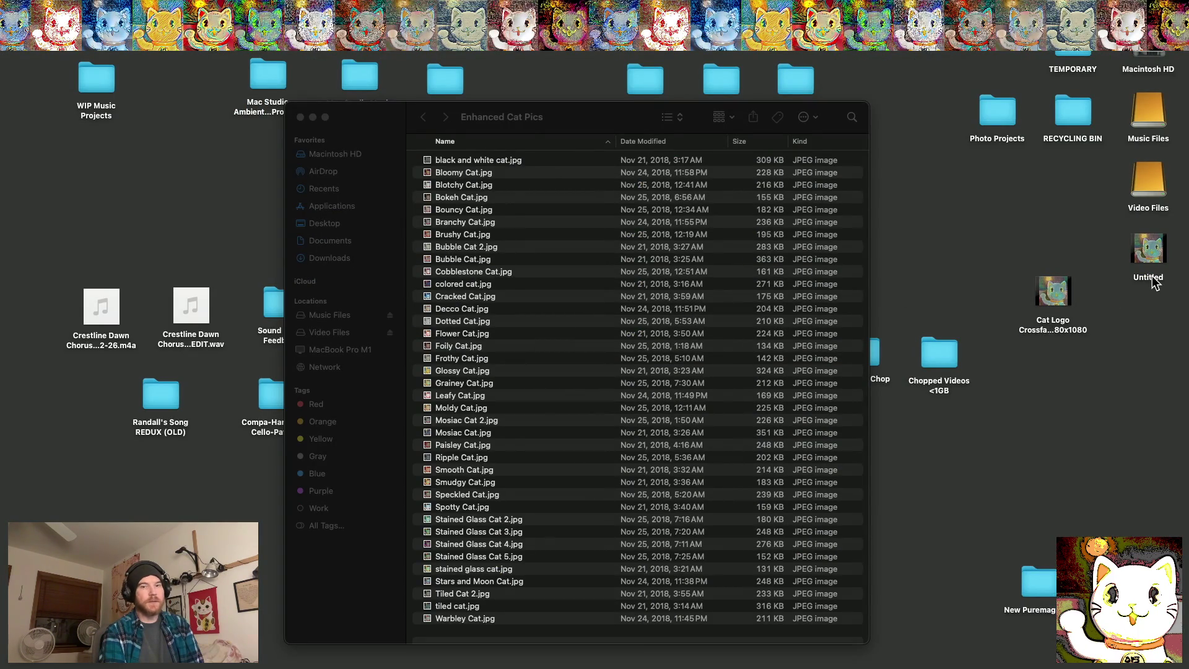
Rename the Untitled render 'Cat Logo Crossfade 776x776', reusing the 1080x1080 file's name
click(1056, 335)
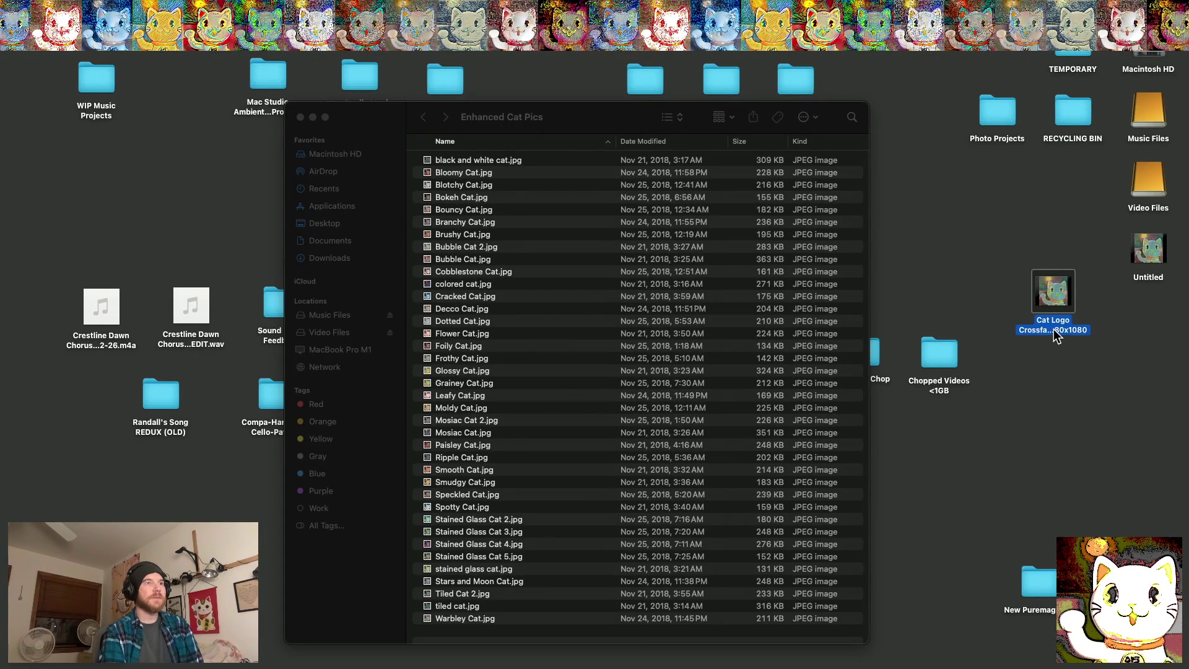
key(Return)
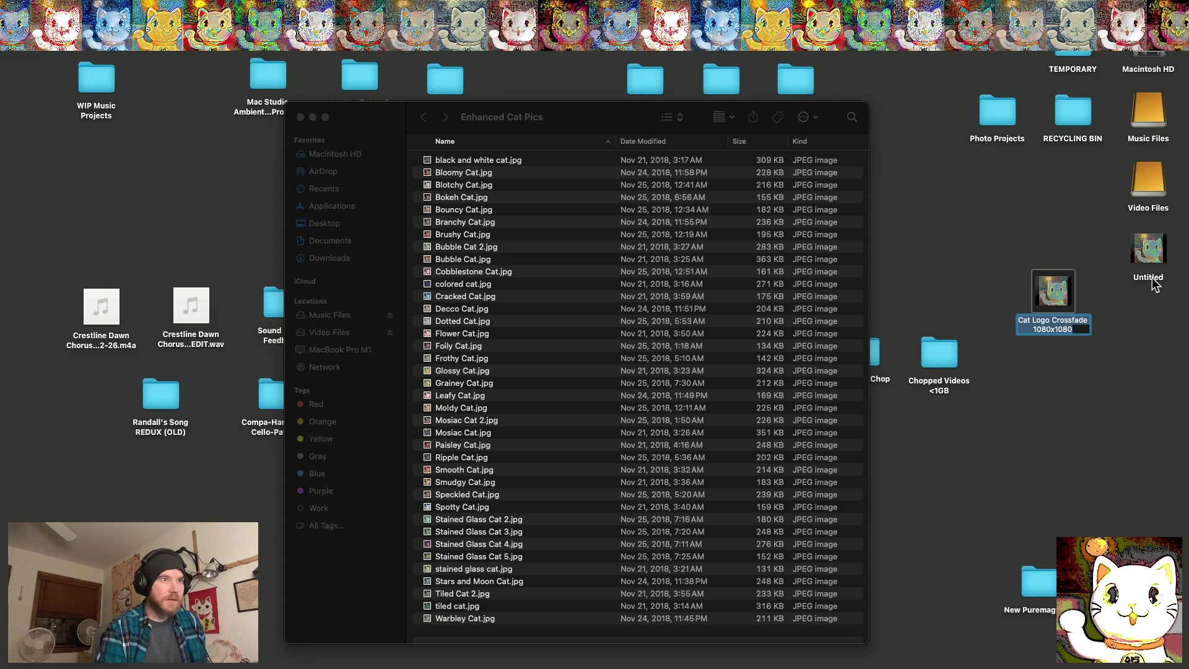
click(1147, 280)
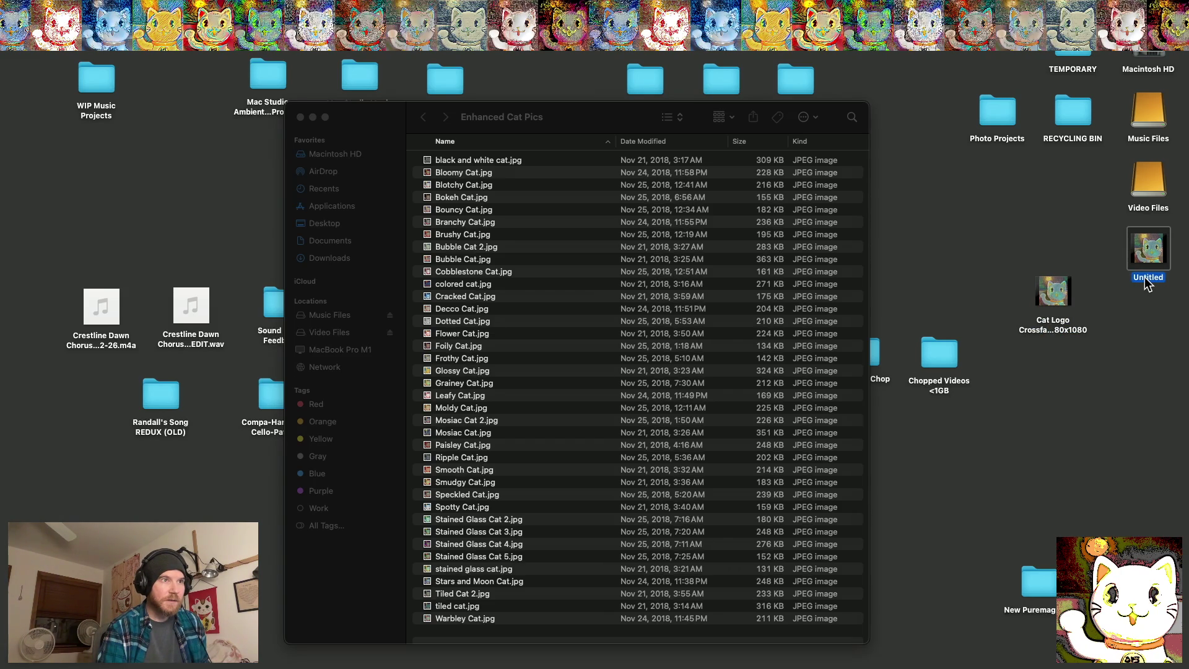
key(Return)
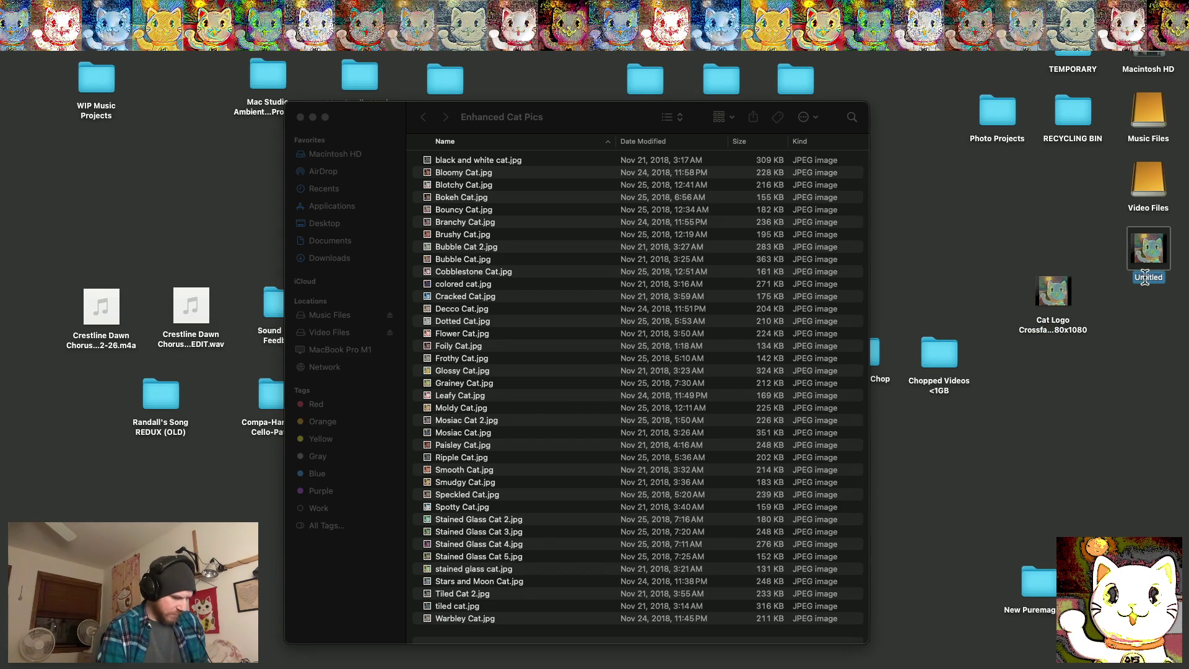
text(Cat Logo Crossfade 1080x1080)
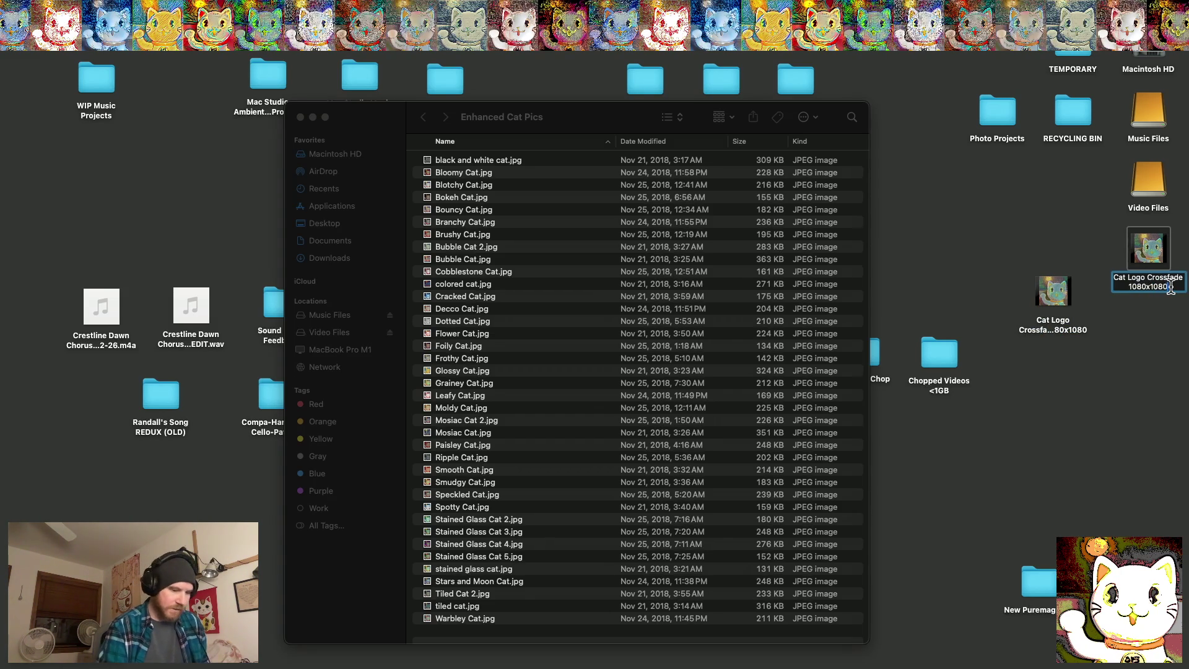
key(BackSpace)
key(BackSpace)
key(BackSpace)
key(Return)
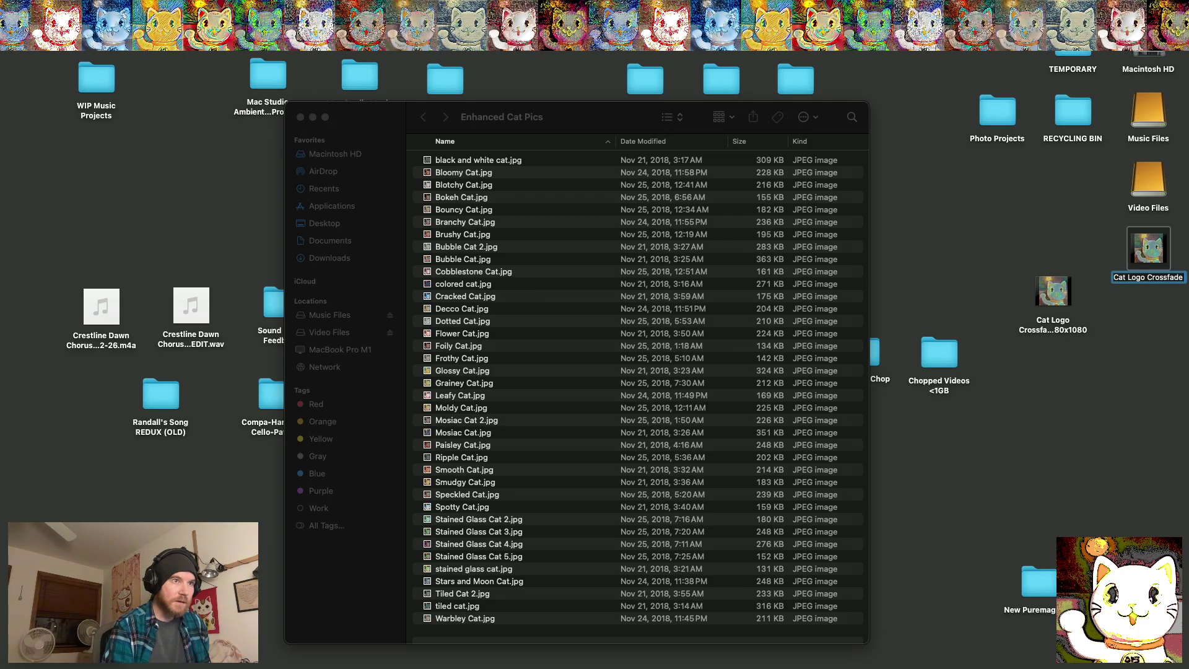
text(7)
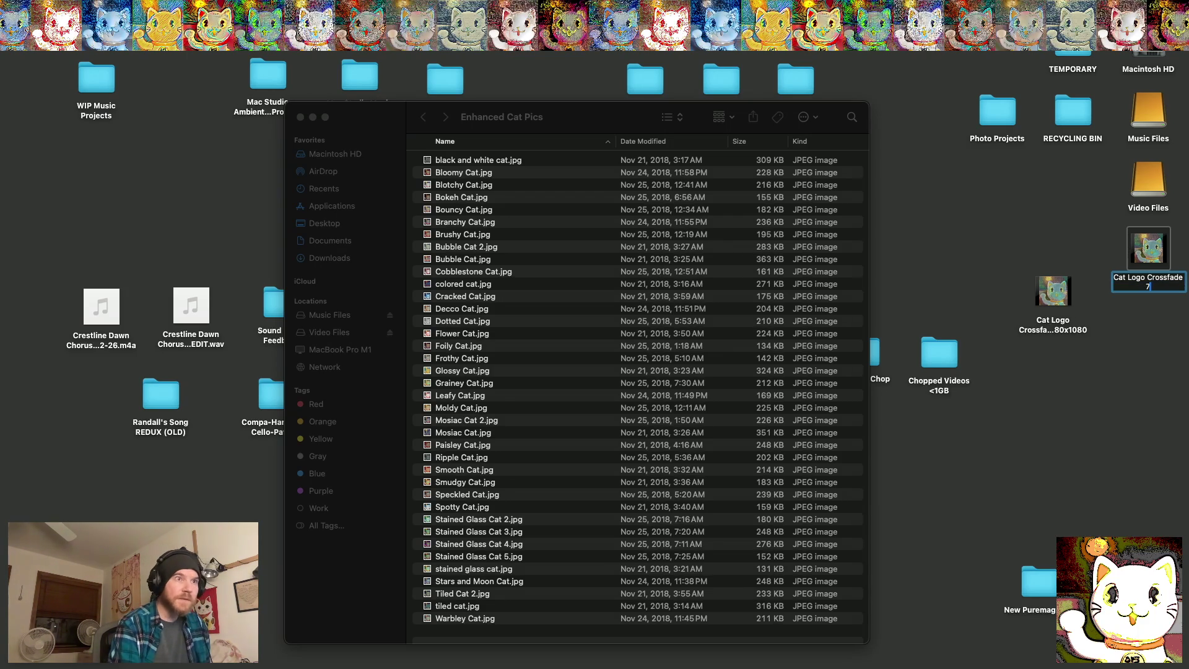
text(76)
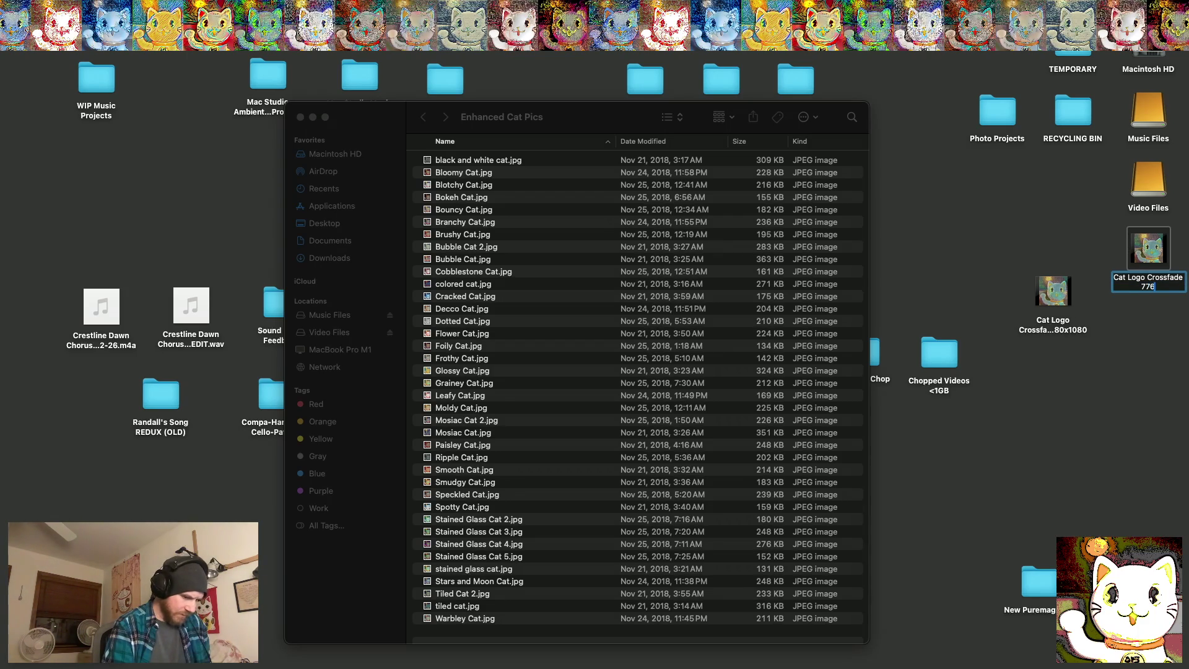
text(x)
text(776)
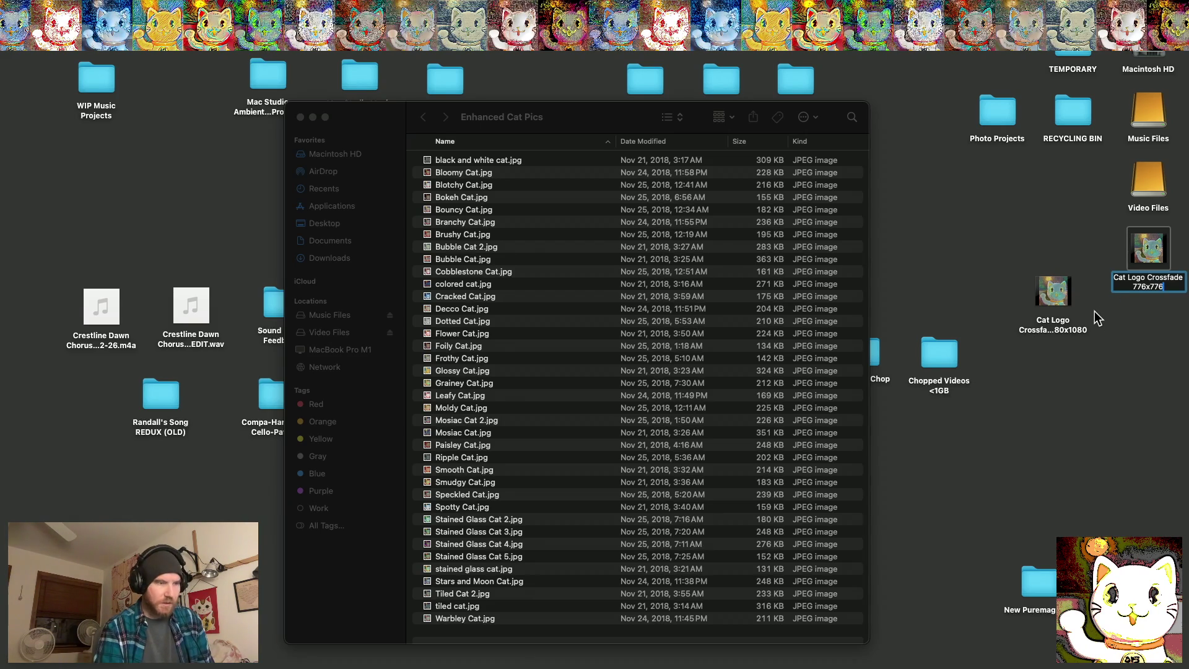
key(Return)
key(F11)
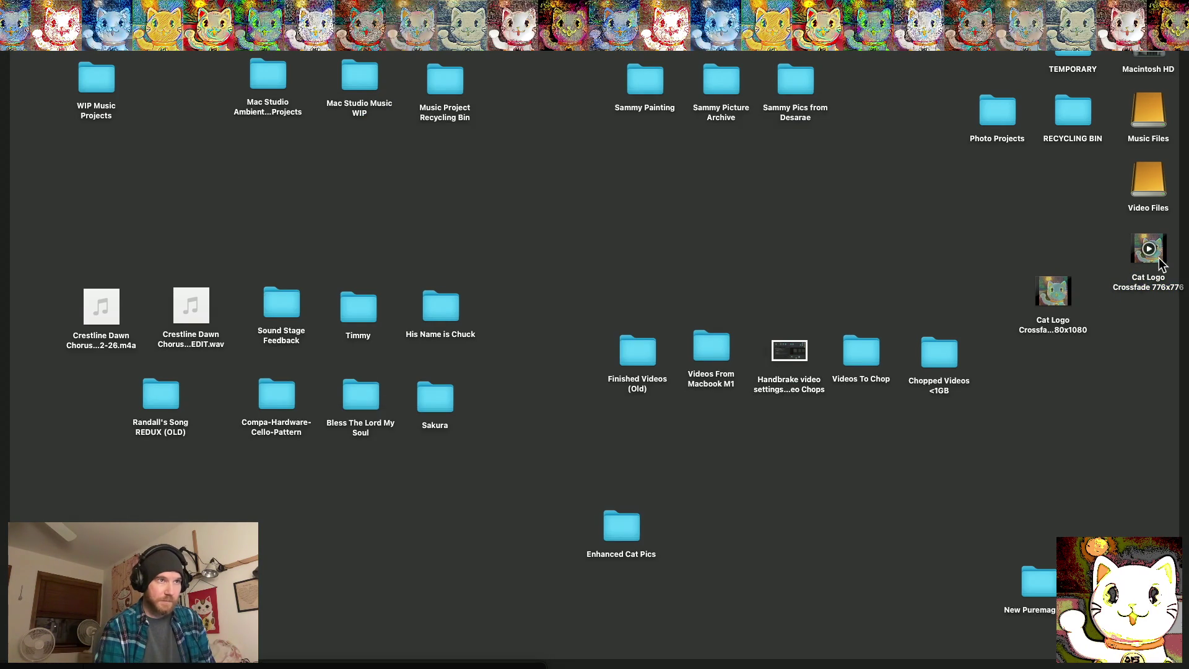
Play Cat Logo Crossfade 776x776 fullscreen in VLC and skip ahead to 00:59
right_click(1147, 258)
mouse_move(997, 280)
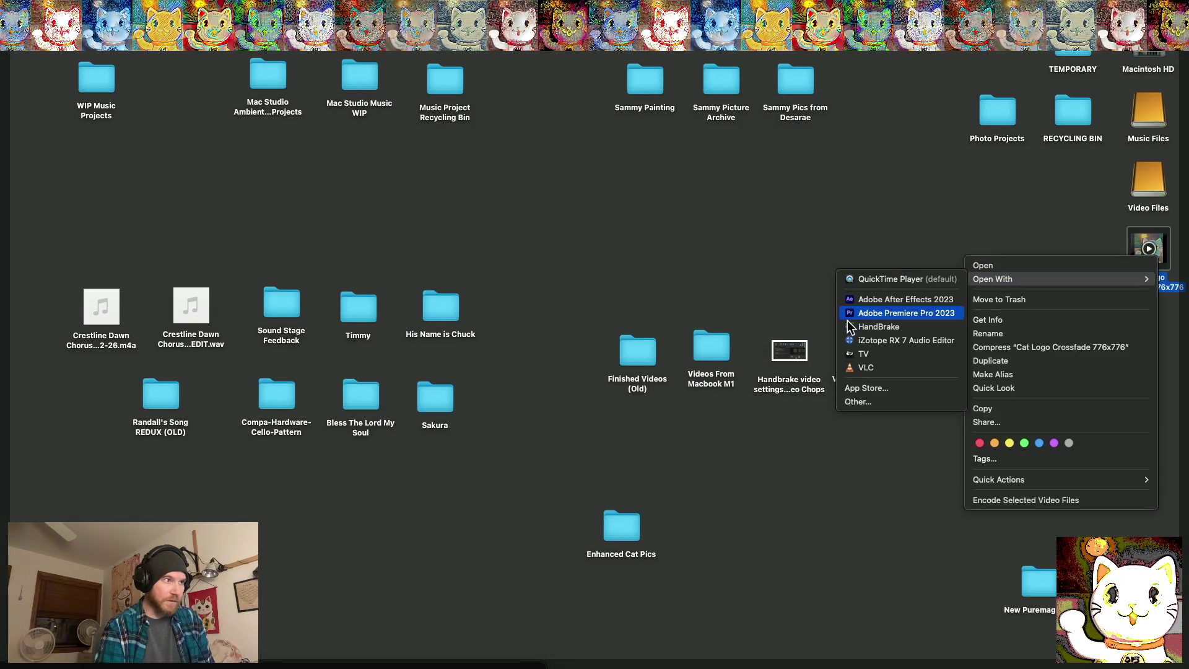
click(849, 368)
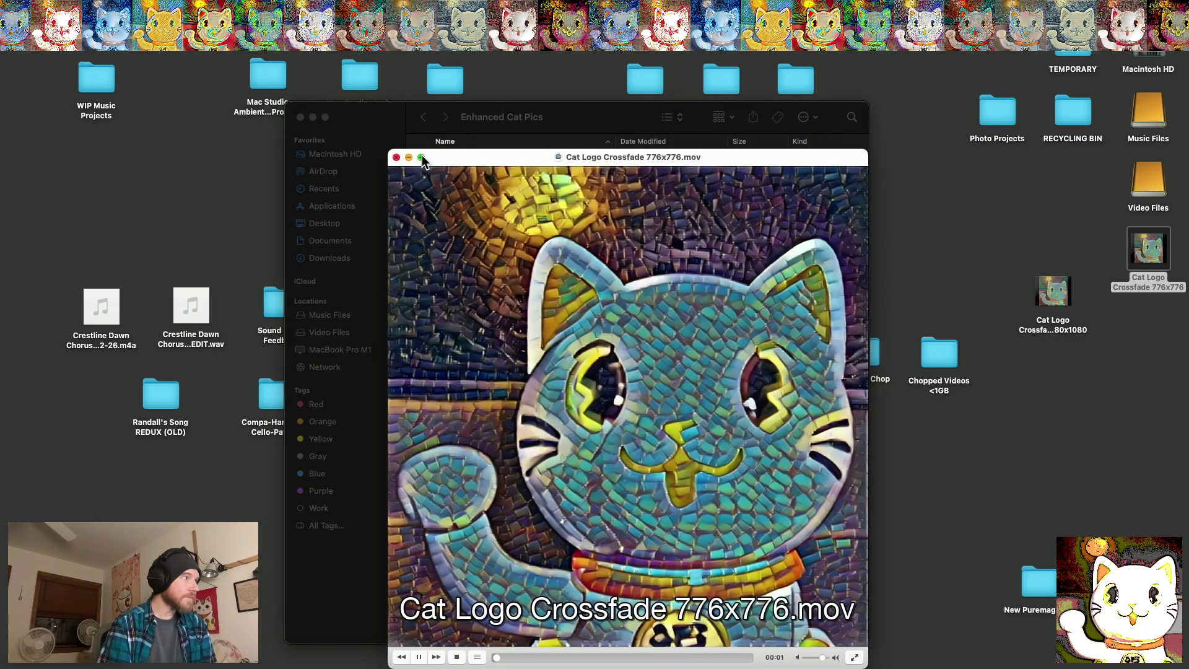
click(422, 157)
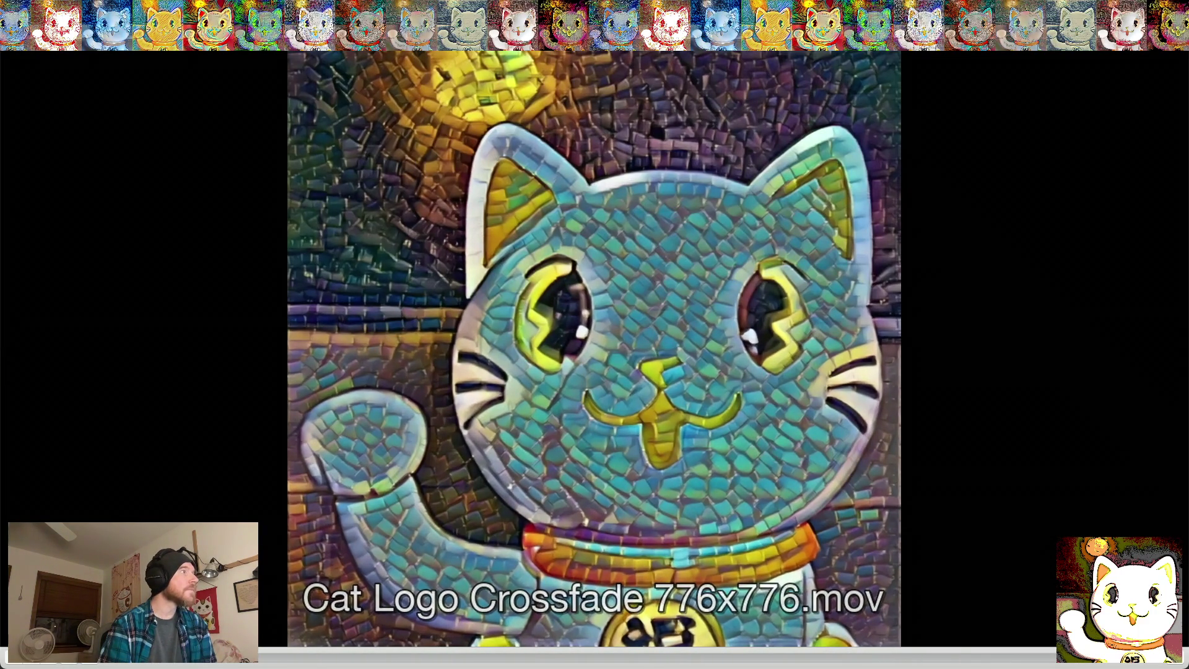
click(288, 7)
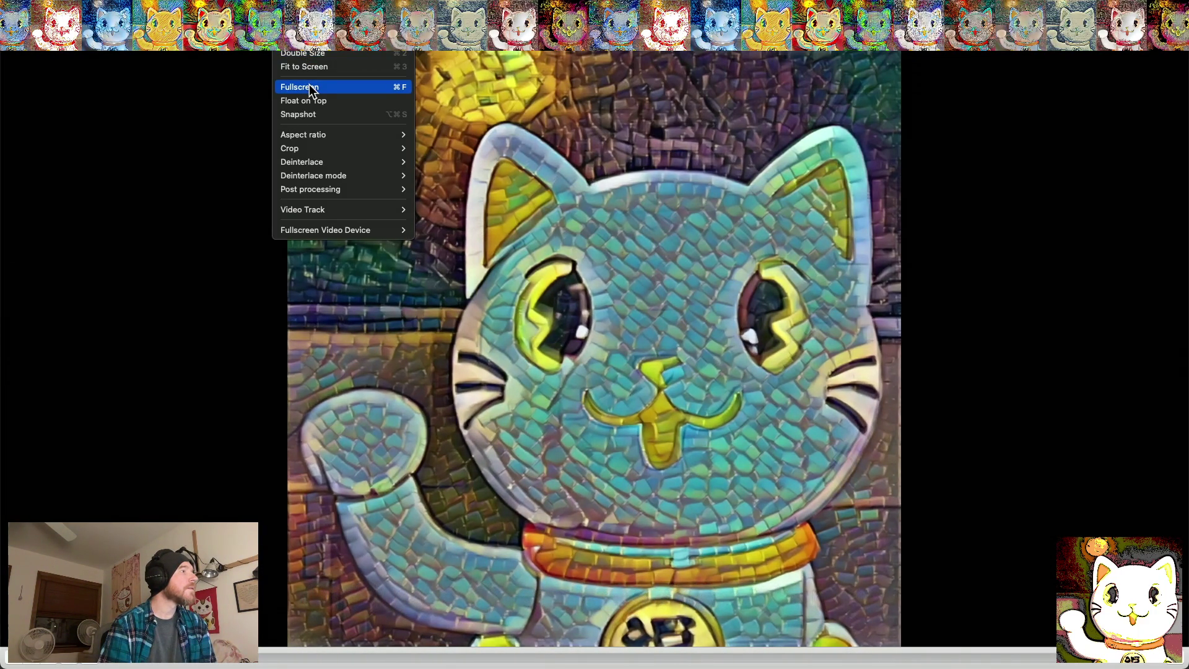
mouse_move(202, 8)
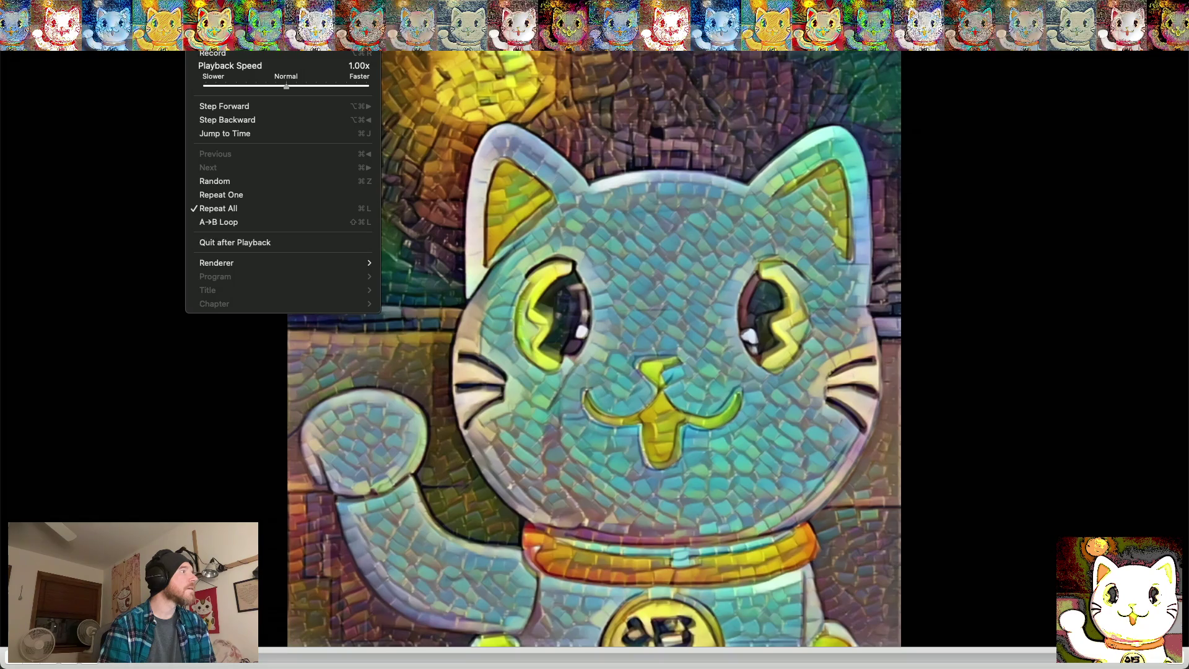
mouse_move(288, 7)
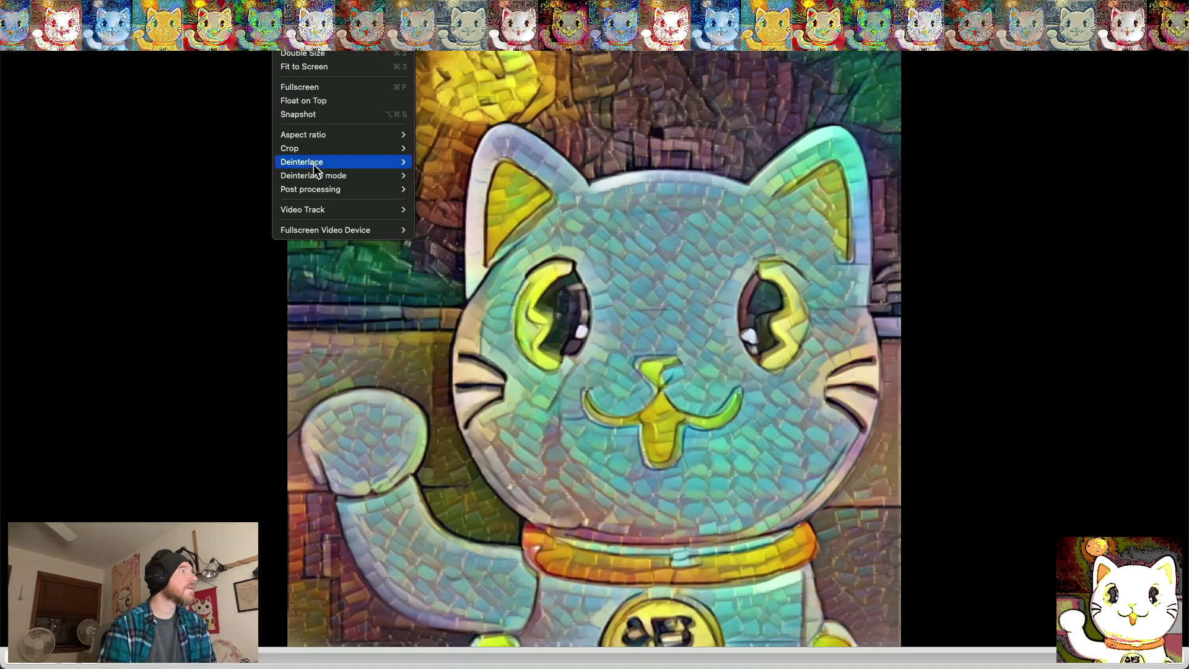
click(303, 86)
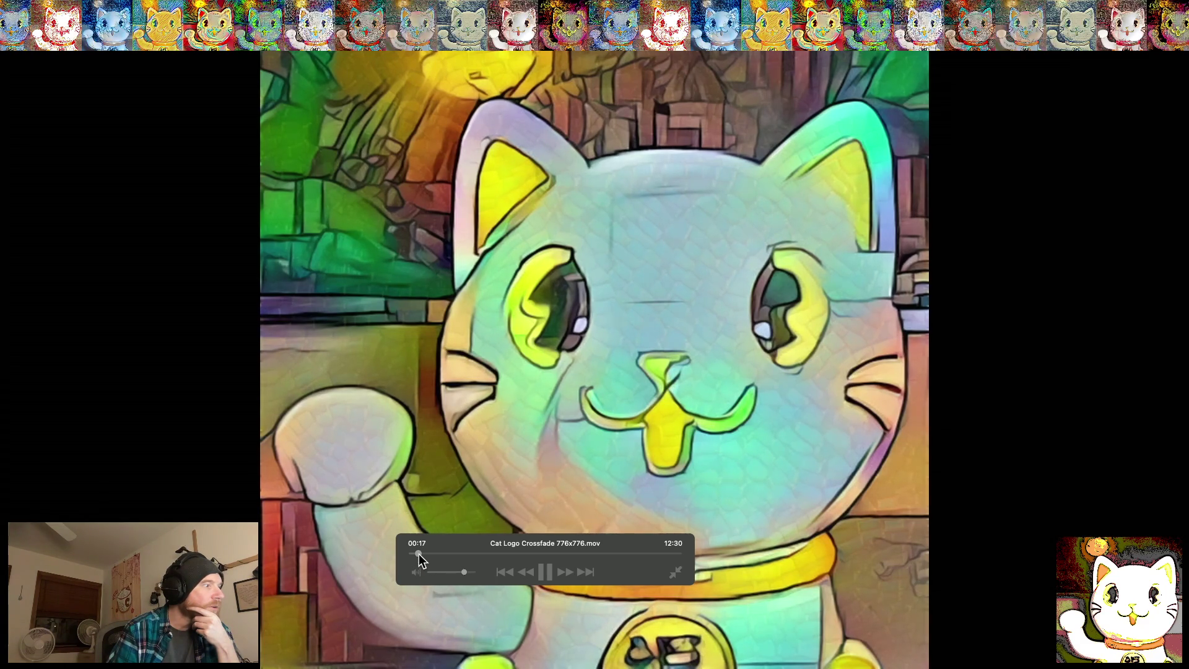
drag(420, 555, 433, 555)
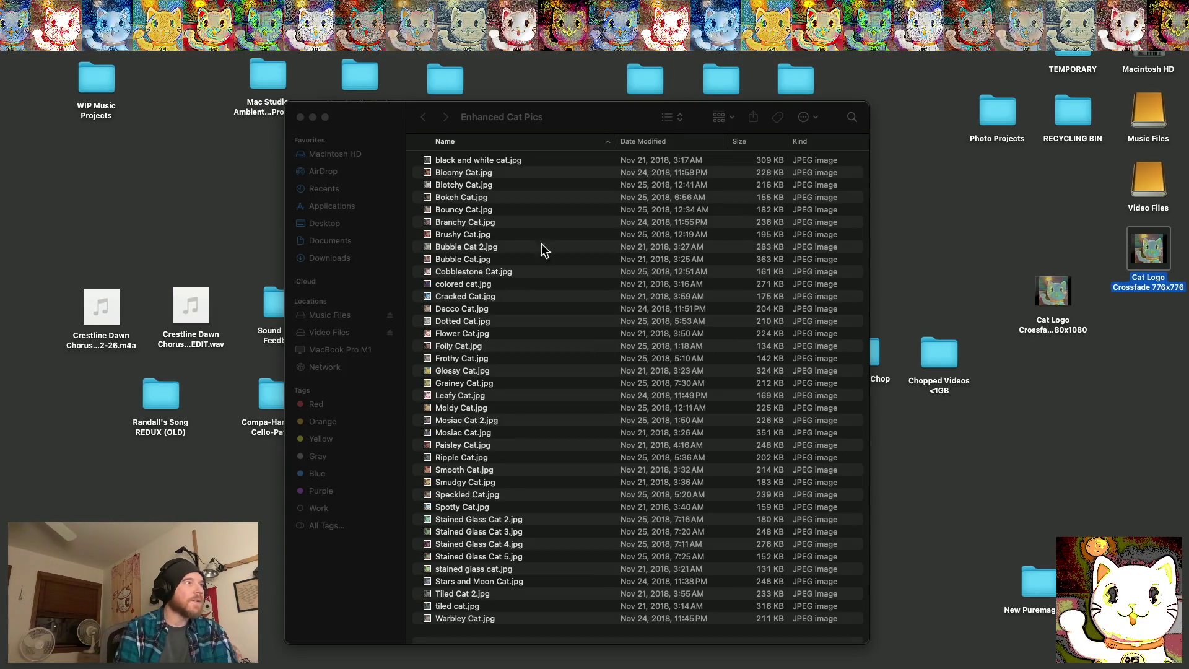
click(367, 113)
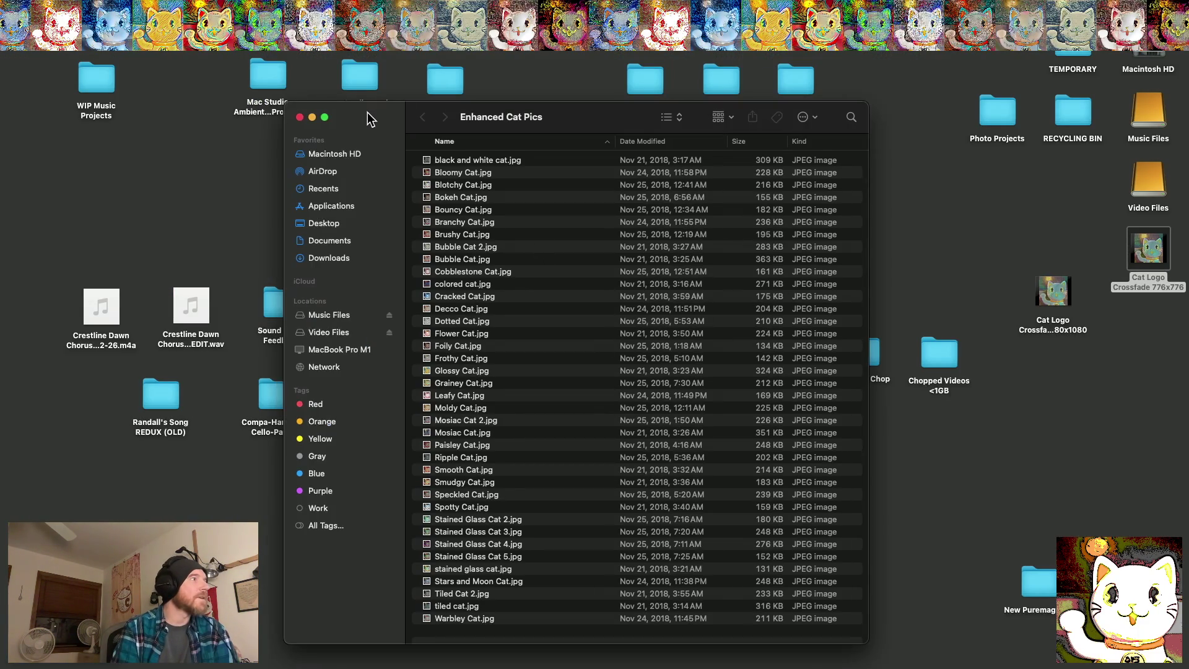
Close the Enhanced Cat Pics window and place the 1080x1080 movie below the 776x776 one
click(301, 118)
mouse_move(1055, 298)
mouse_down()
mouse_move(1173, 315)
mouse_move(1146, 328)
mouse_up()
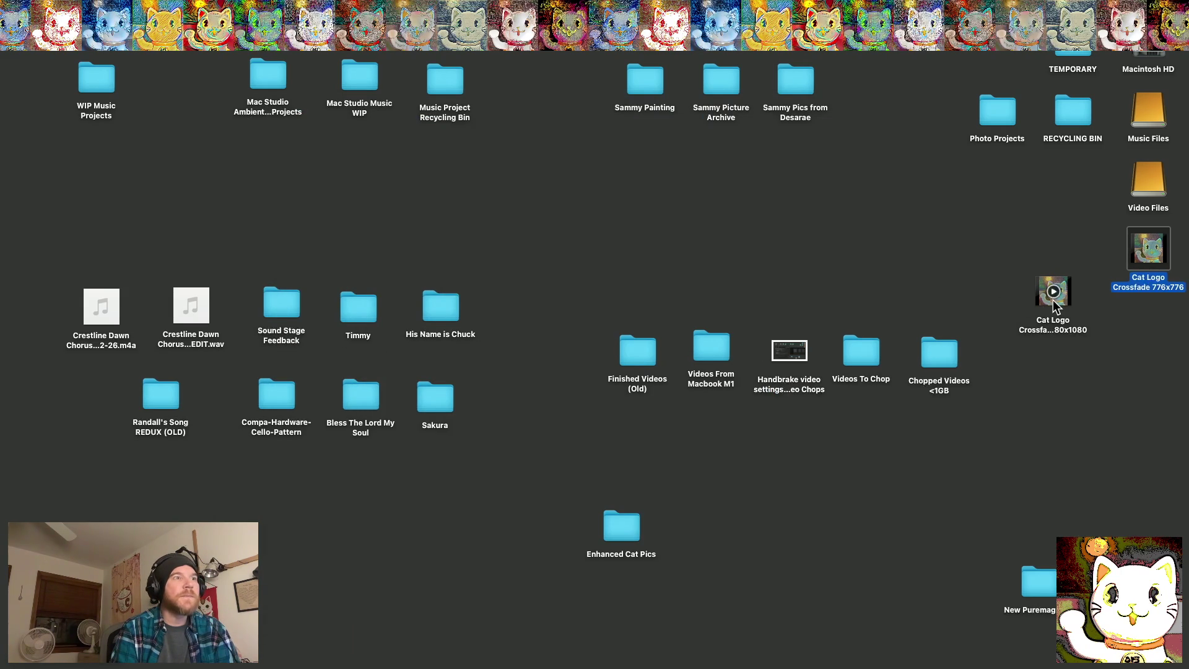
click(1053, 244)
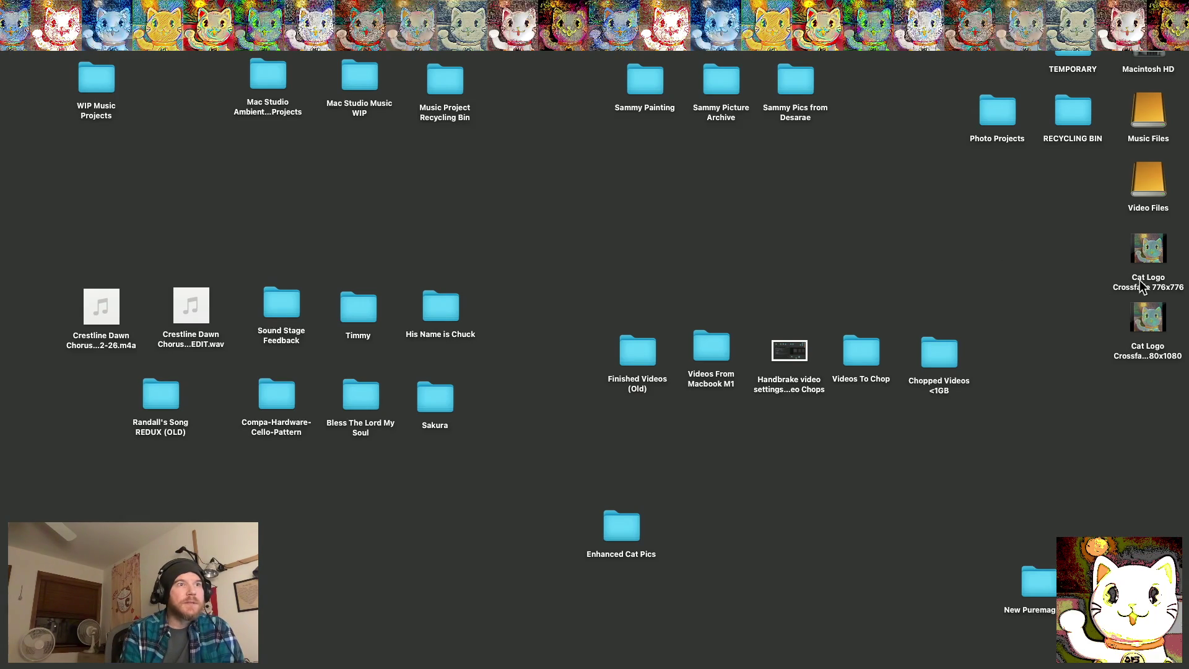
right_click(1140, 281)
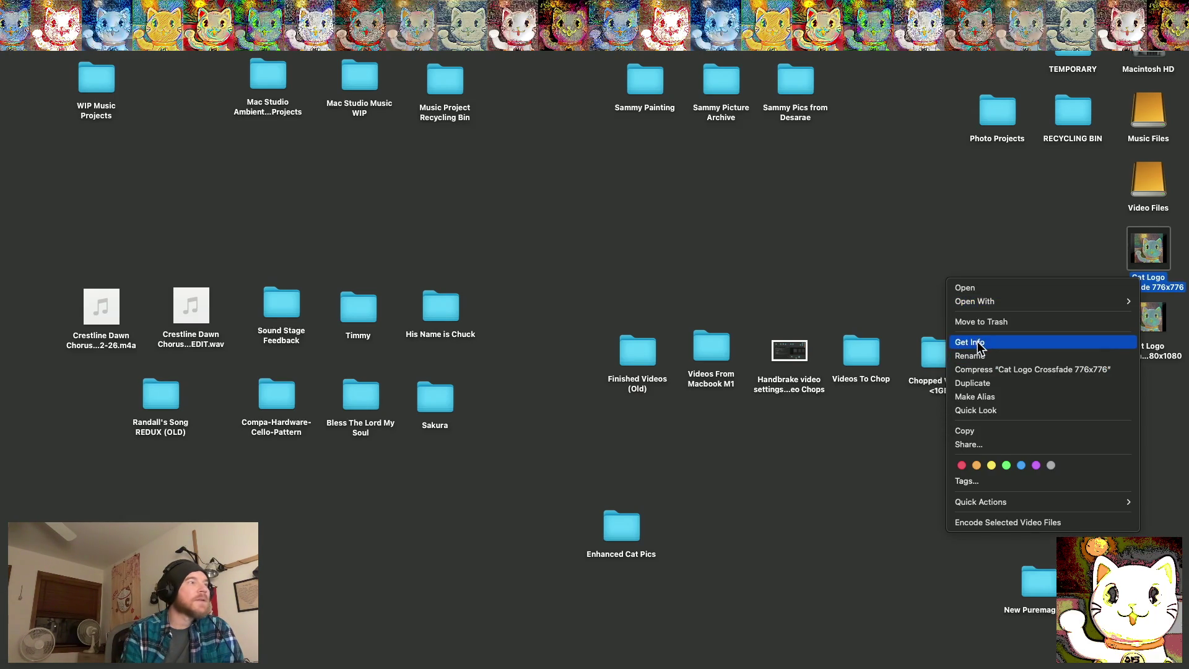
click(970, 342)
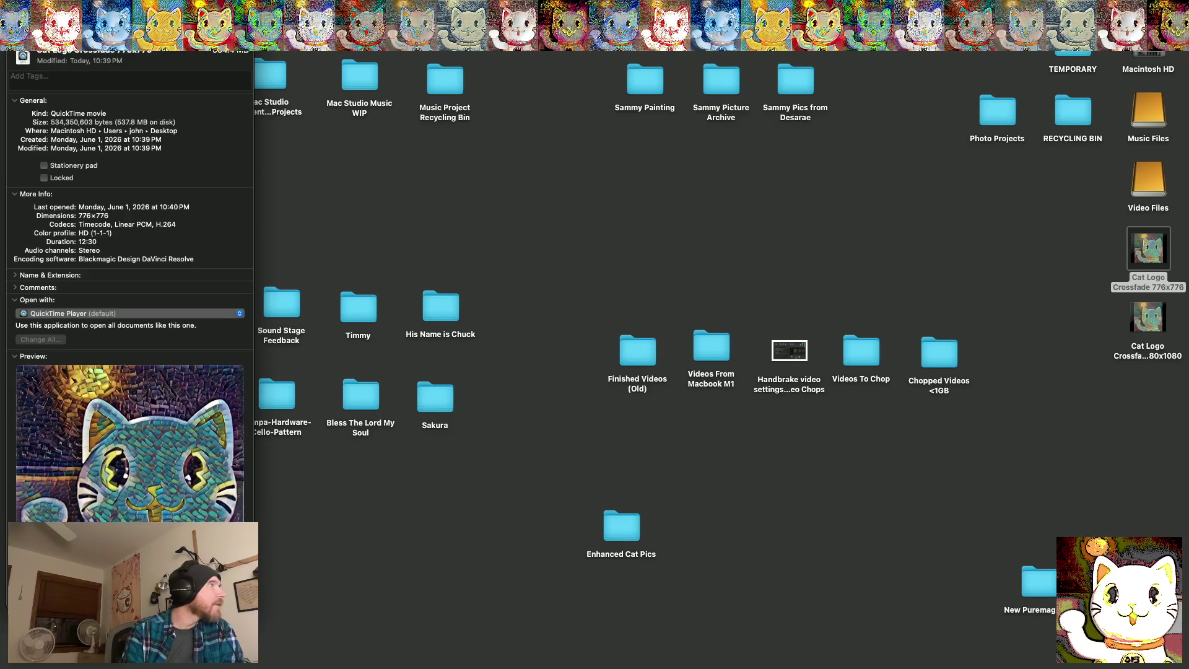
click(14, 36)
right_click(1152, 323)
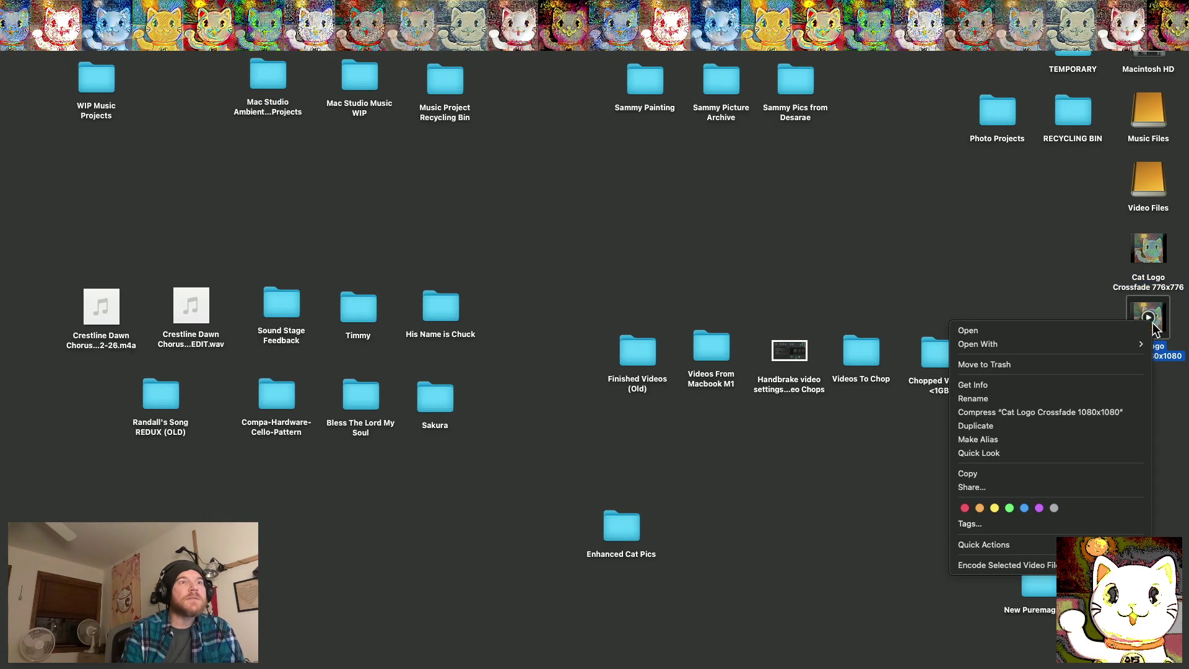
mouse_move(1053, 344)
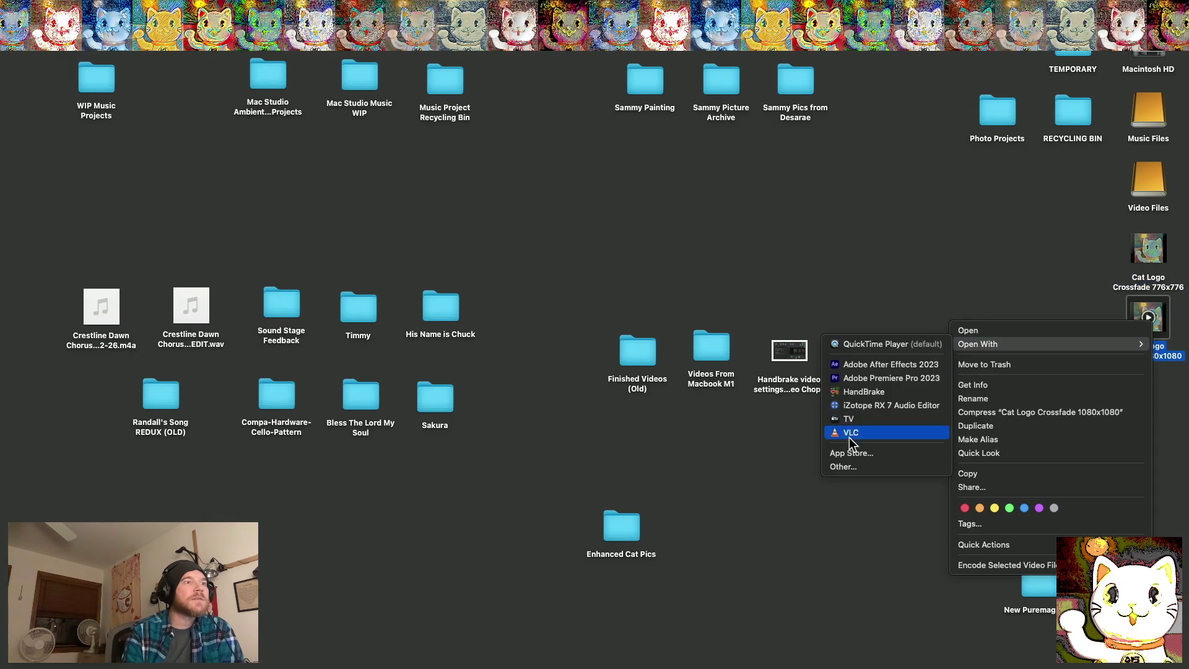
click(973, 385)
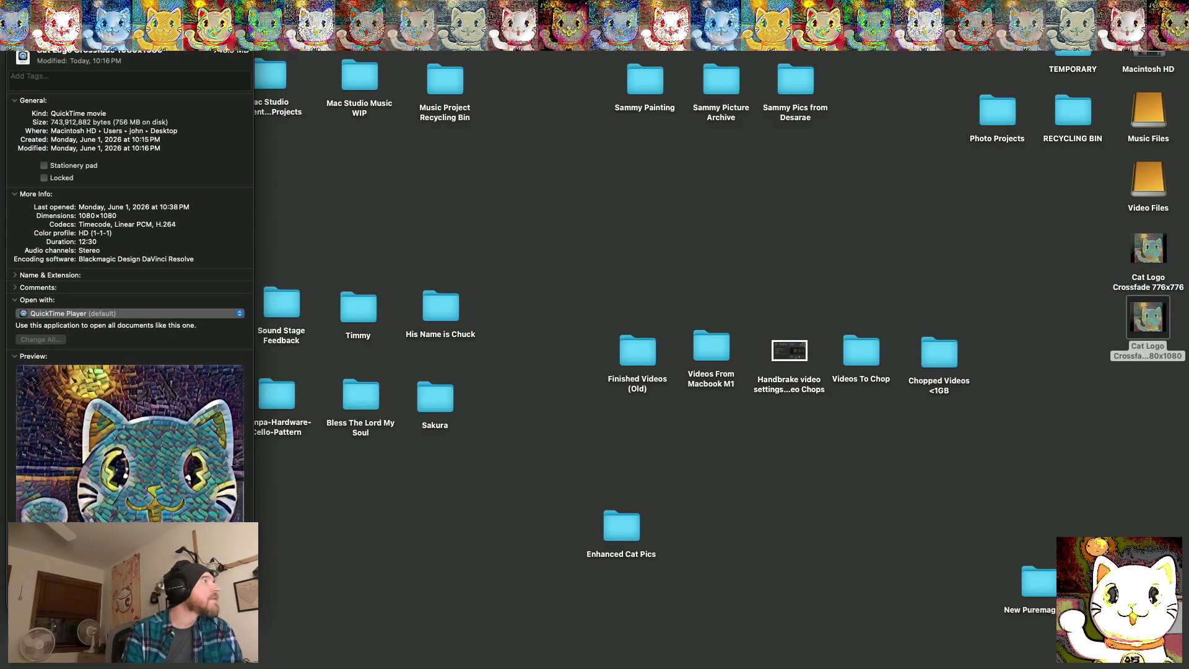
key(super+w)
click(1059, 396)
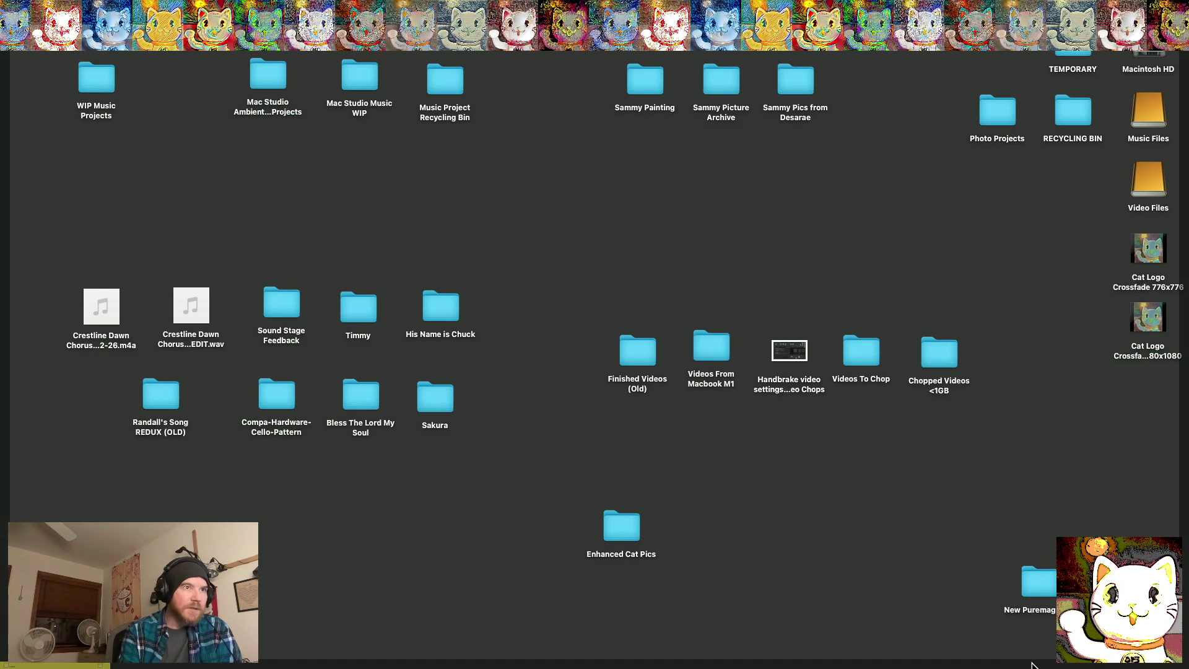
click(1053, 642)
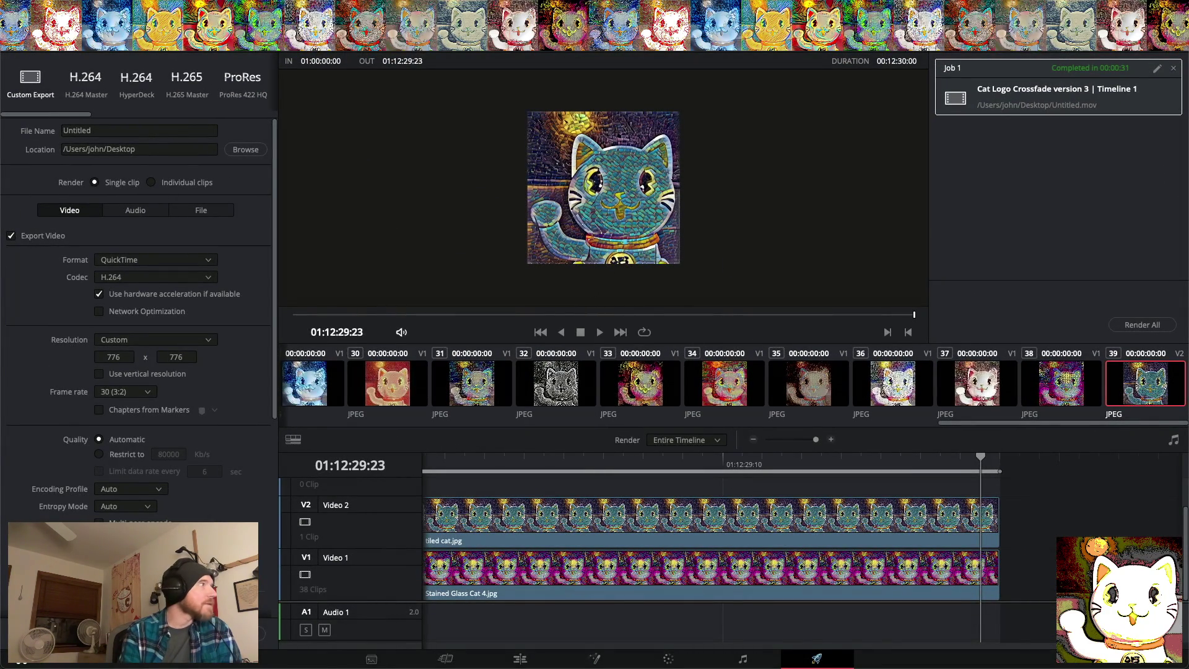
Save the project and quit DaVinci Resolve
click(109, 7)
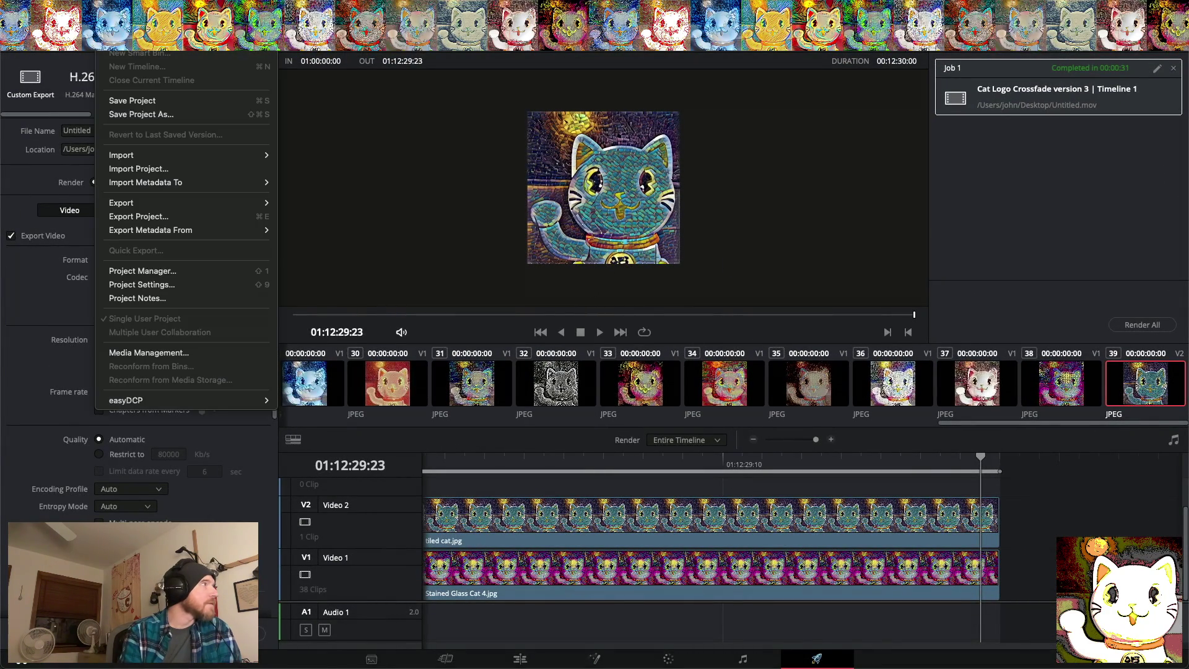
click(132, 101)
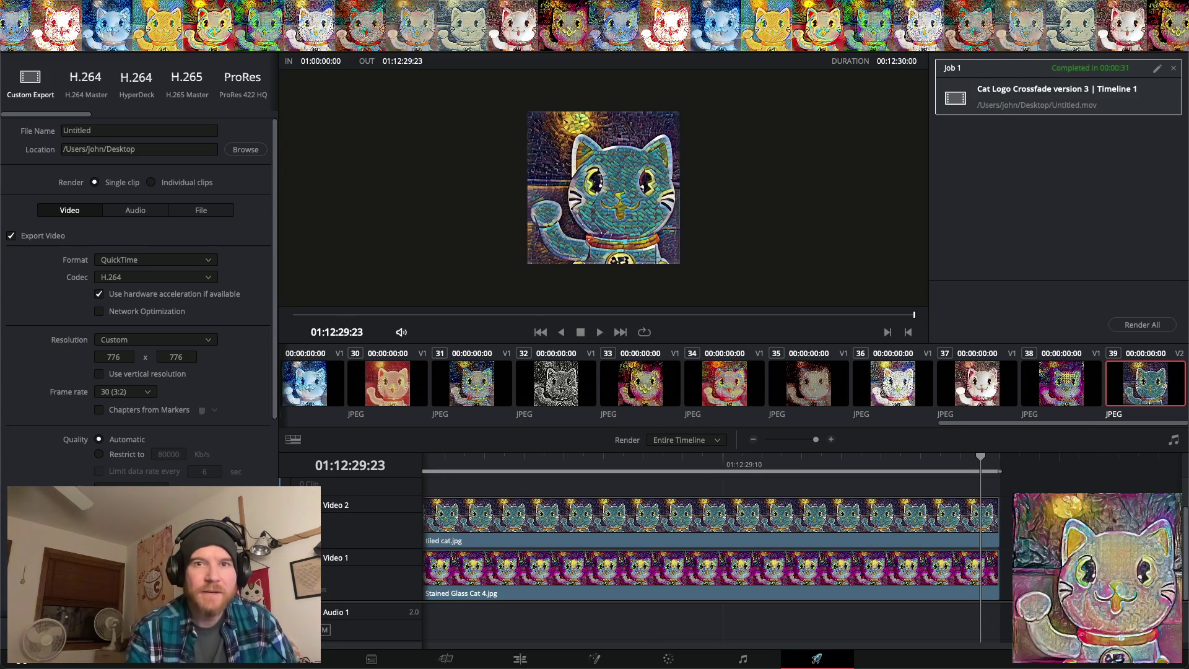
click(62, 44)
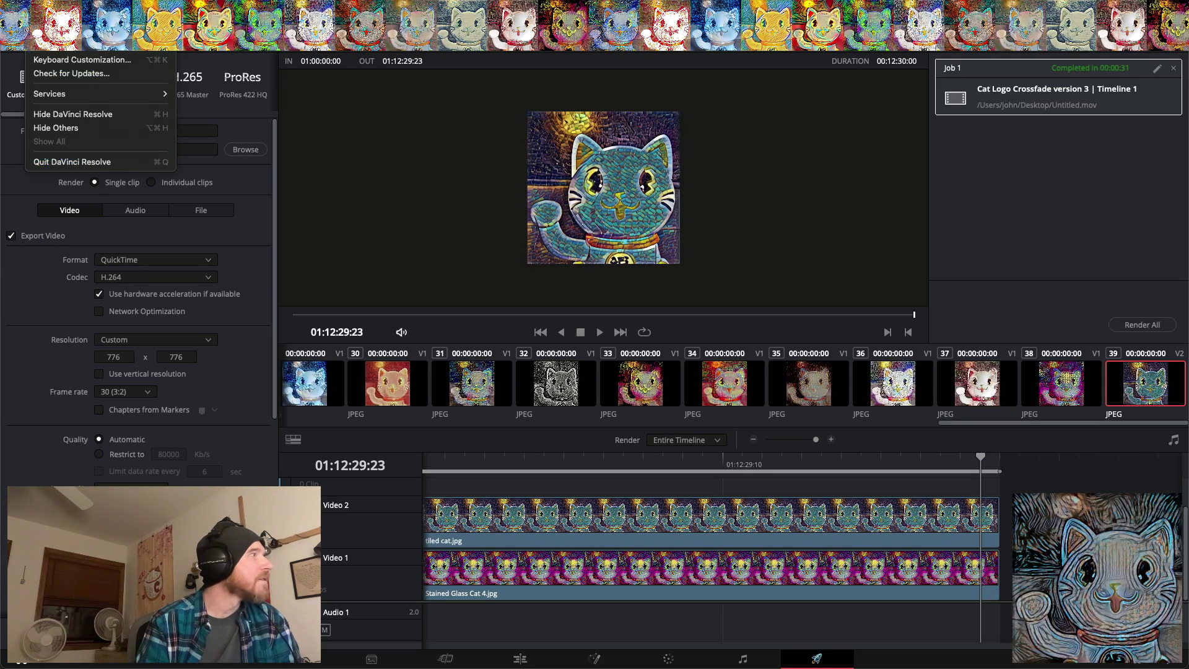
click(103, 162)
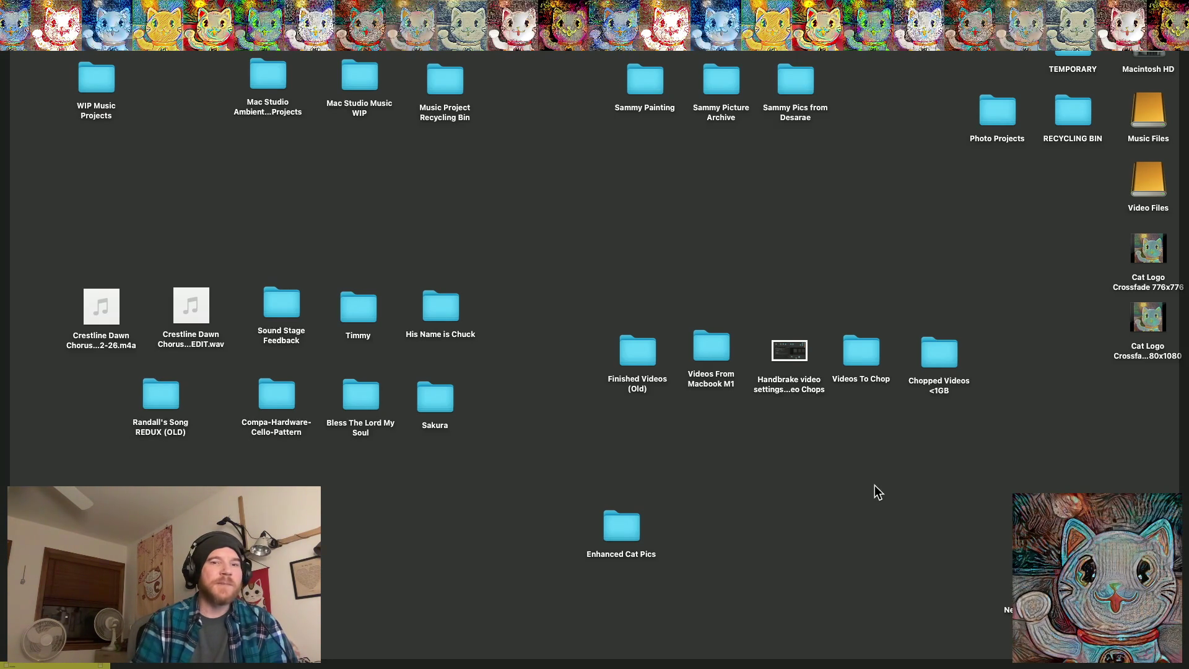
Launch Magic from the Dock
mouse_move(548, 663)
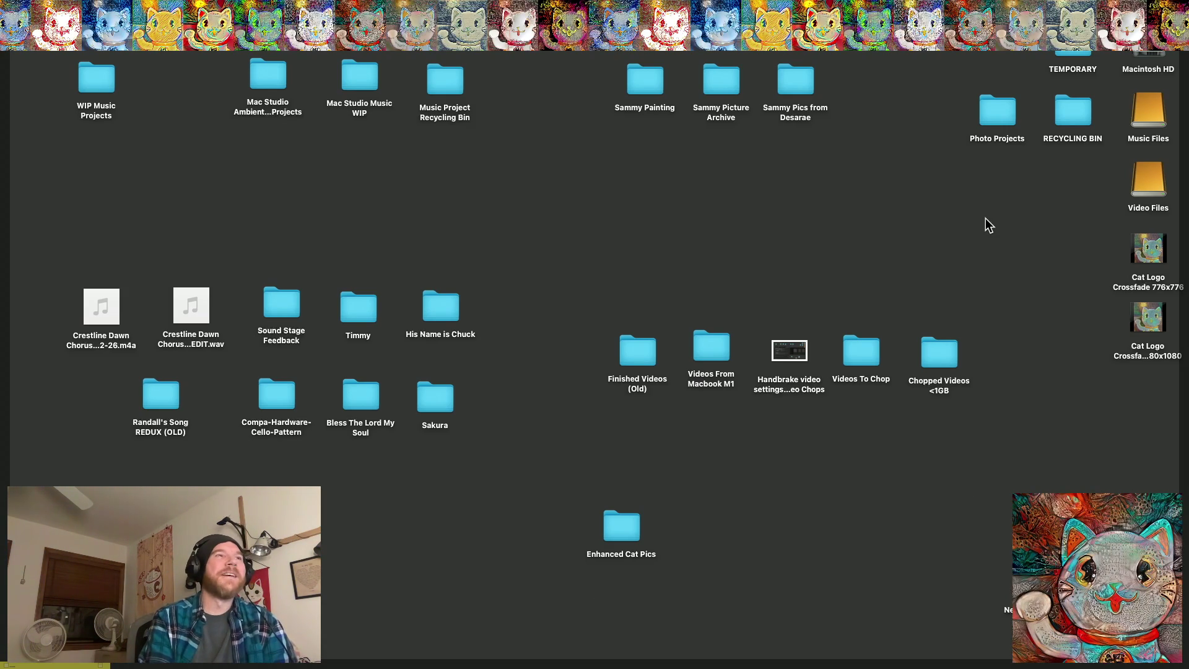
mouse_move(495, 644)
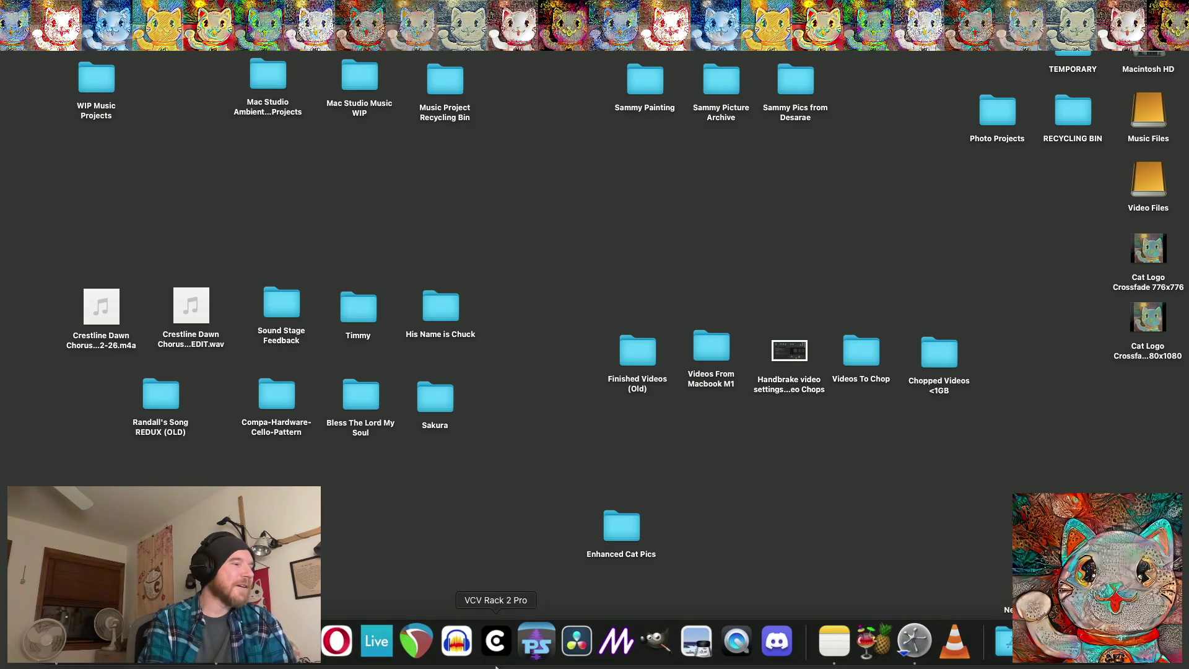
click(637, 638)
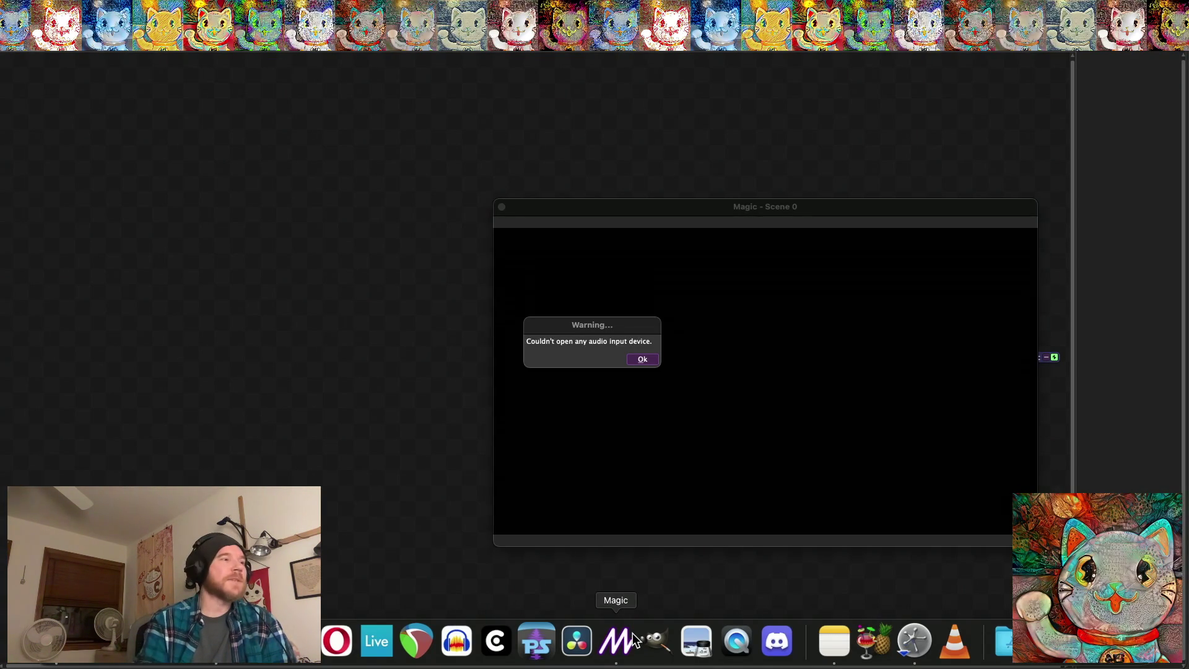
Dismiss the audio warning, add an Image node at the canvas top-left, and browse for its file
click(641, 360)
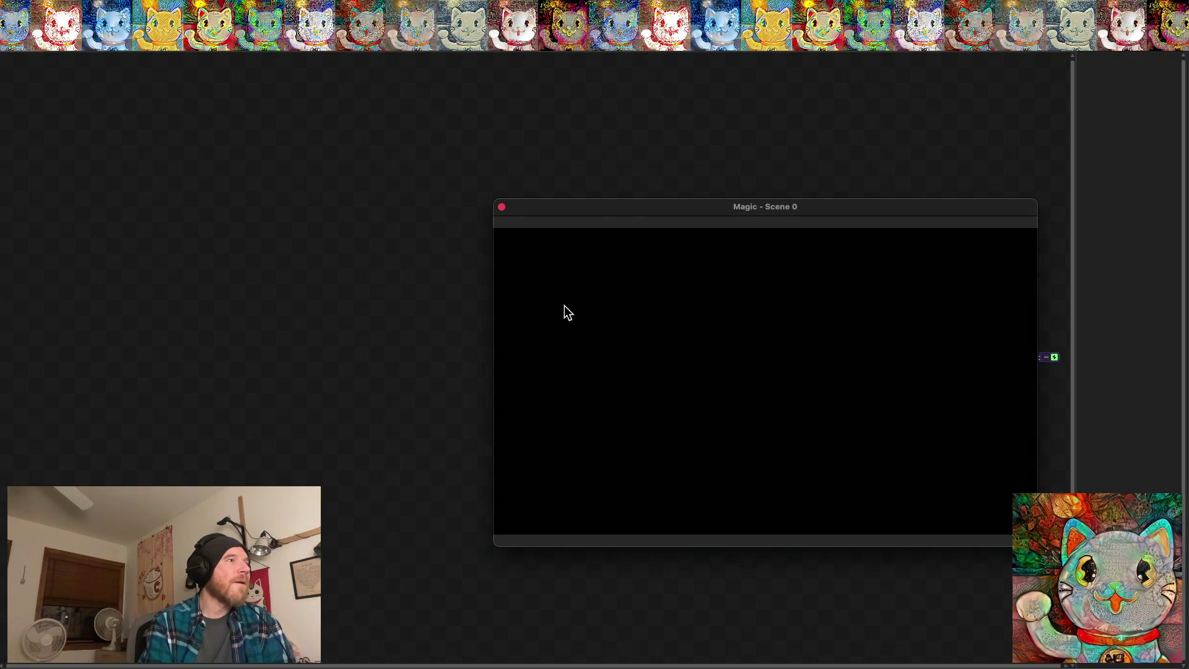
mouse_move(632, 212)
mouse_down()
mouse_move(259, 220)
mouse_move(500, 162)
mouse_up()
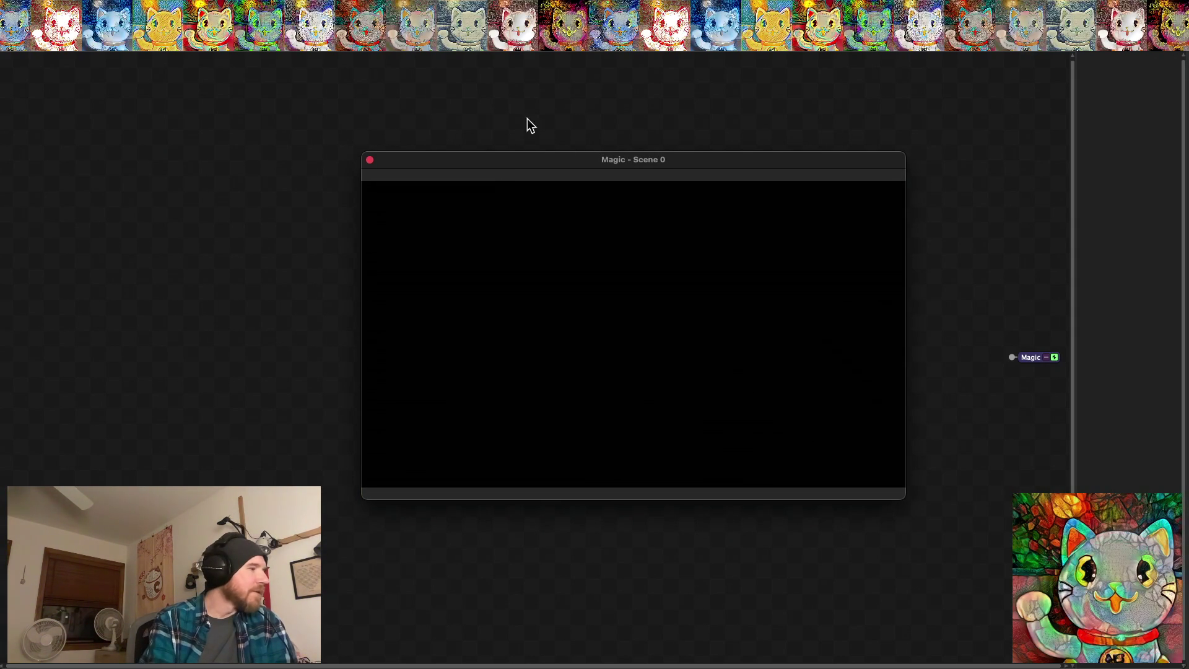
right_click(177, 217)
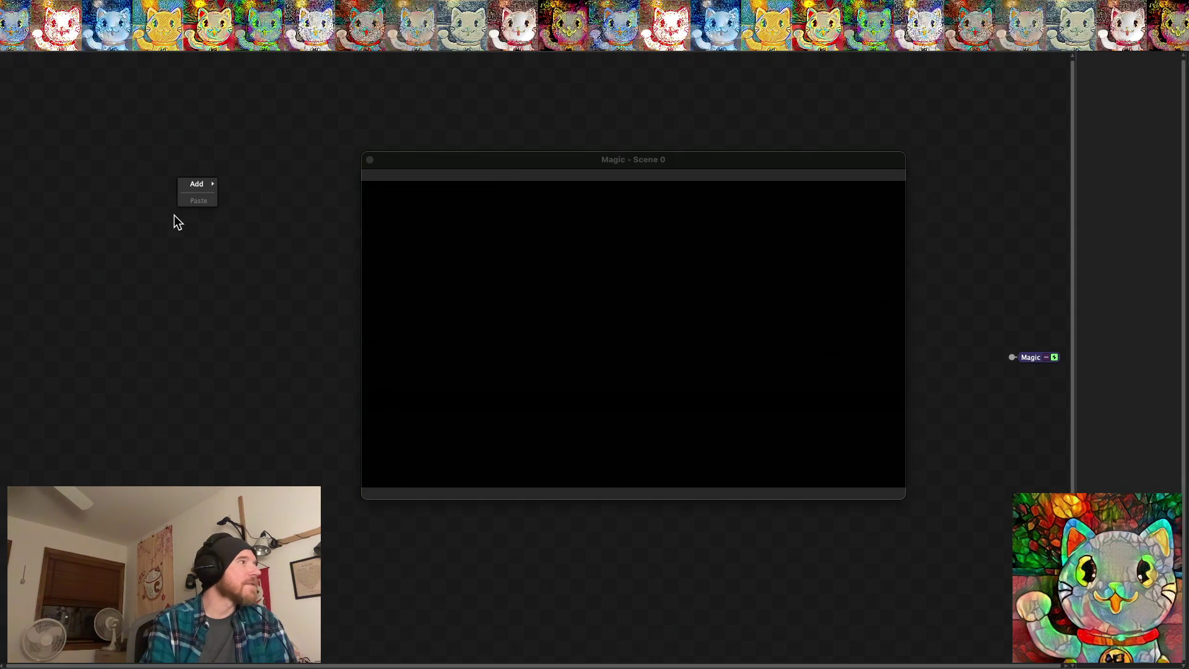
mouse_move(196, 183)
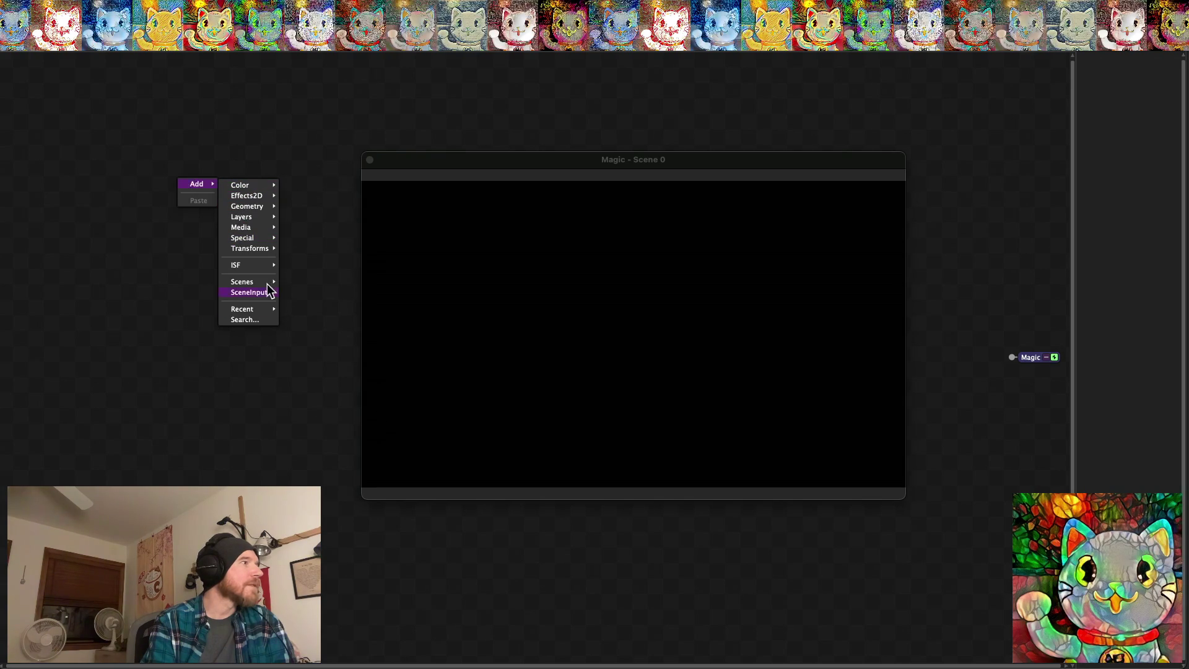
mouse_move(256, 234)
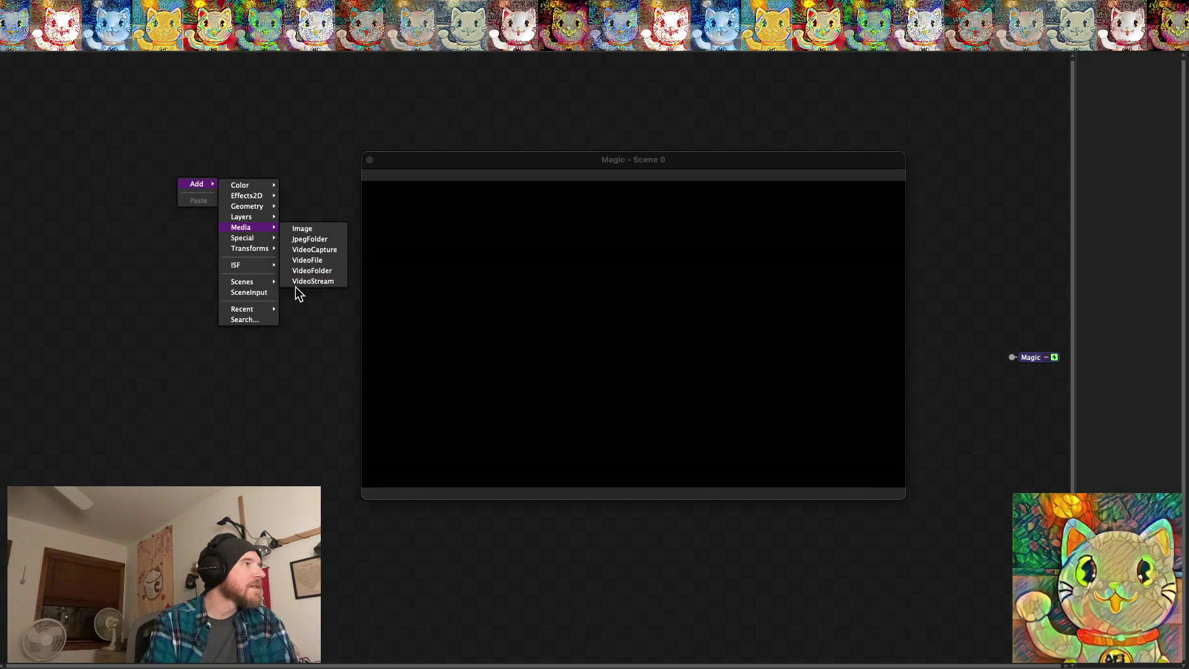
click(298, 230)
mouse_move(247, 189)
mouse_down()
mouse_move(136, 114)
mouse_move(154, 128)
mouse_up()
click(152, 129)
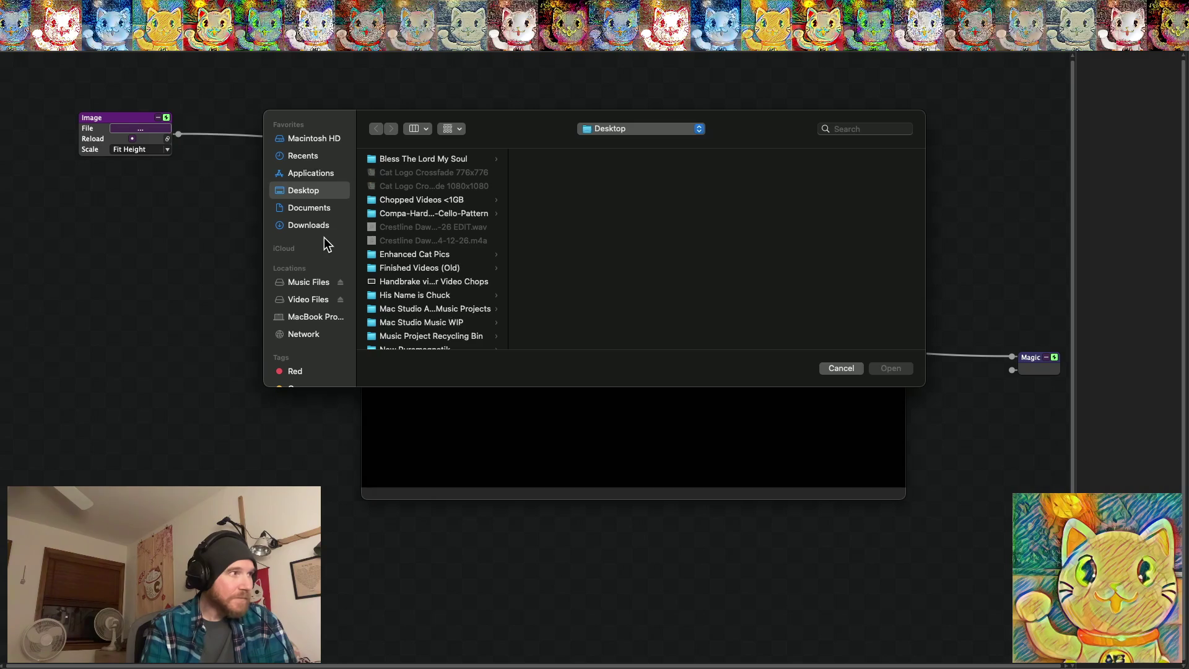
Browse into the Video Files drive and locate the Watercolor Texture Painting Collections folder
scroll(413, 262, down, 5)
scroll(412, 269, up, 5)
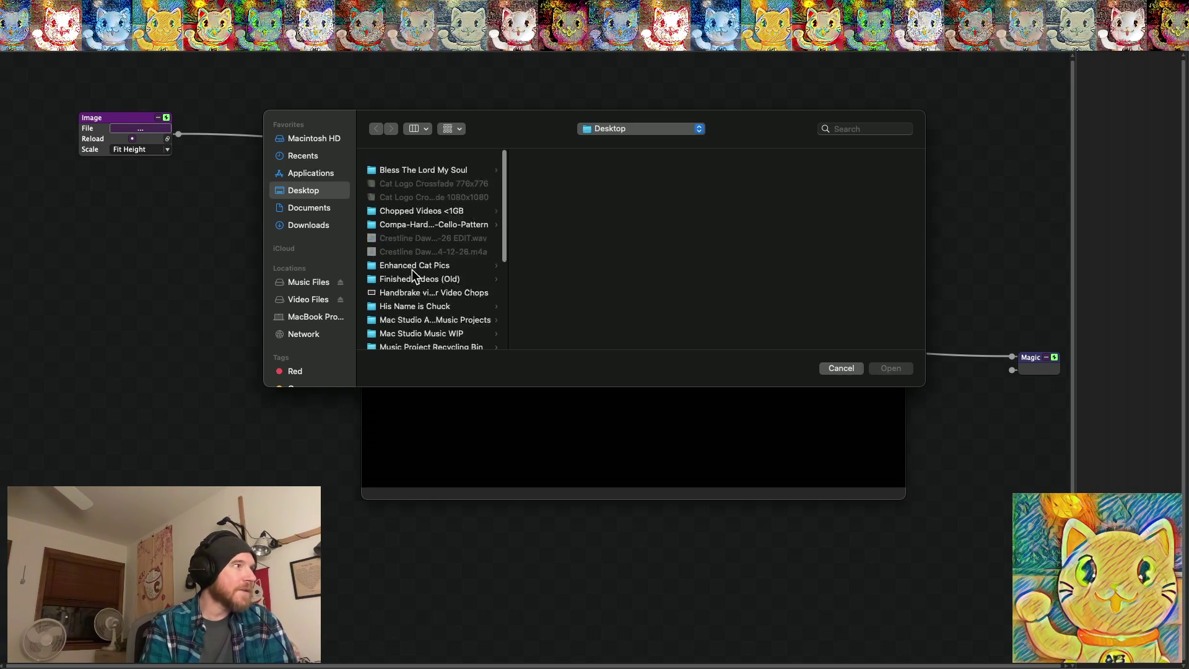
scroll(412, 274, down, 10)
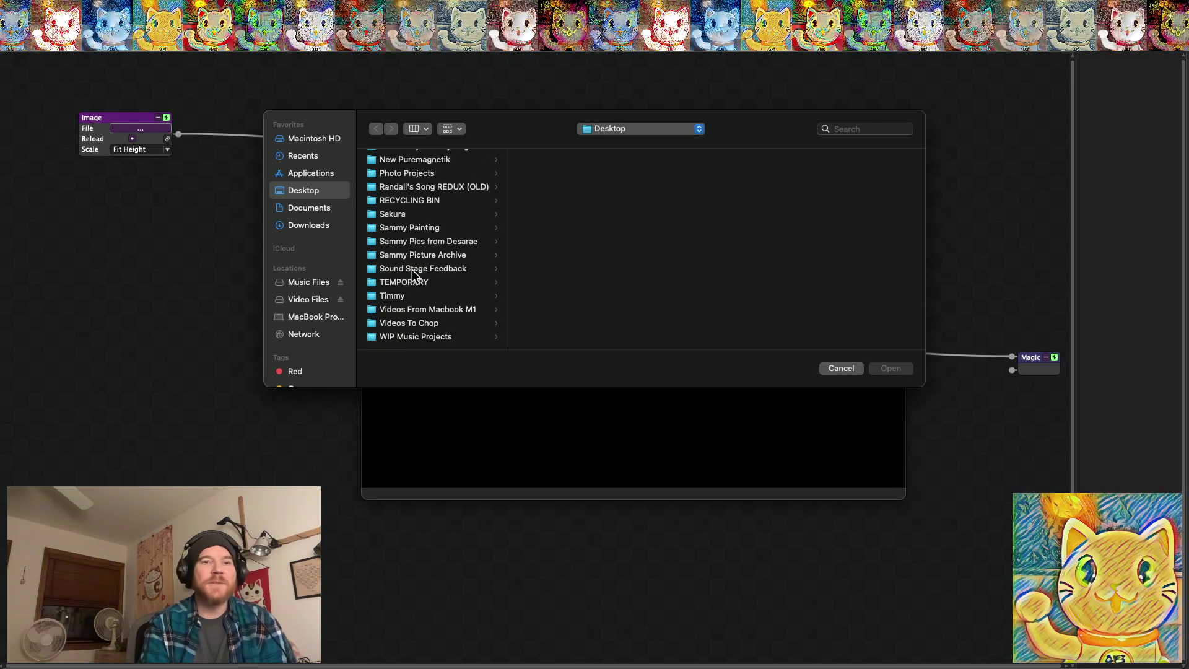
scroll(416, 269, up, 10)
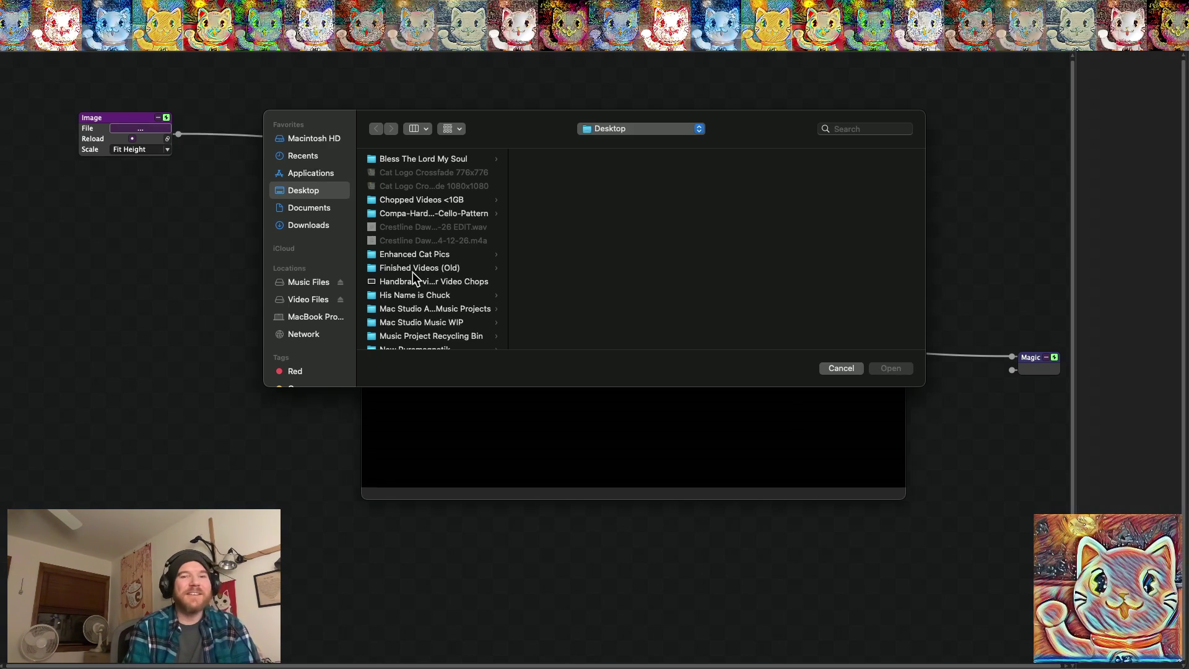
scroll(416, 268, down, 10)
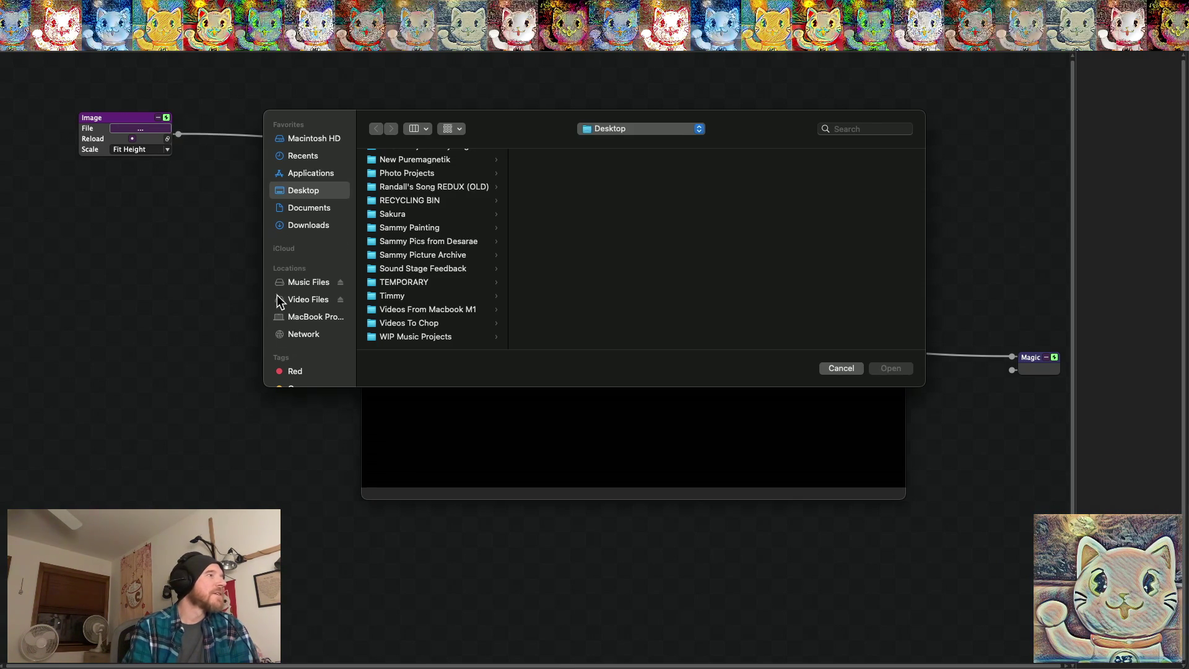
click(319, 301)
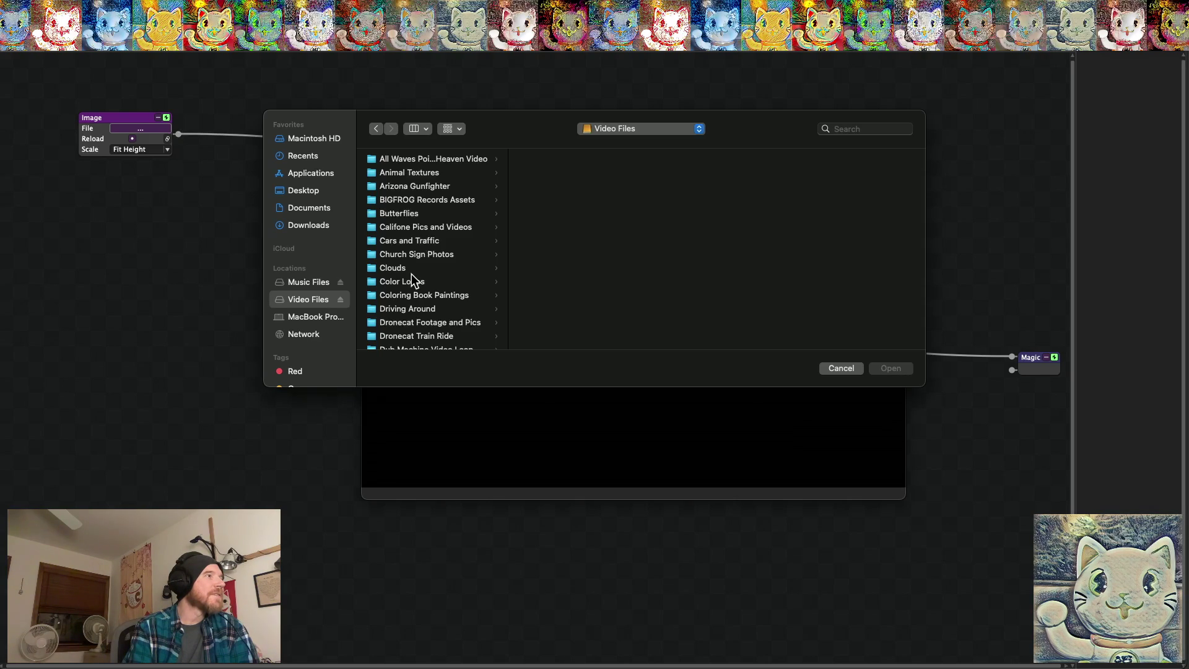
scroll(411, 274, down, 3)
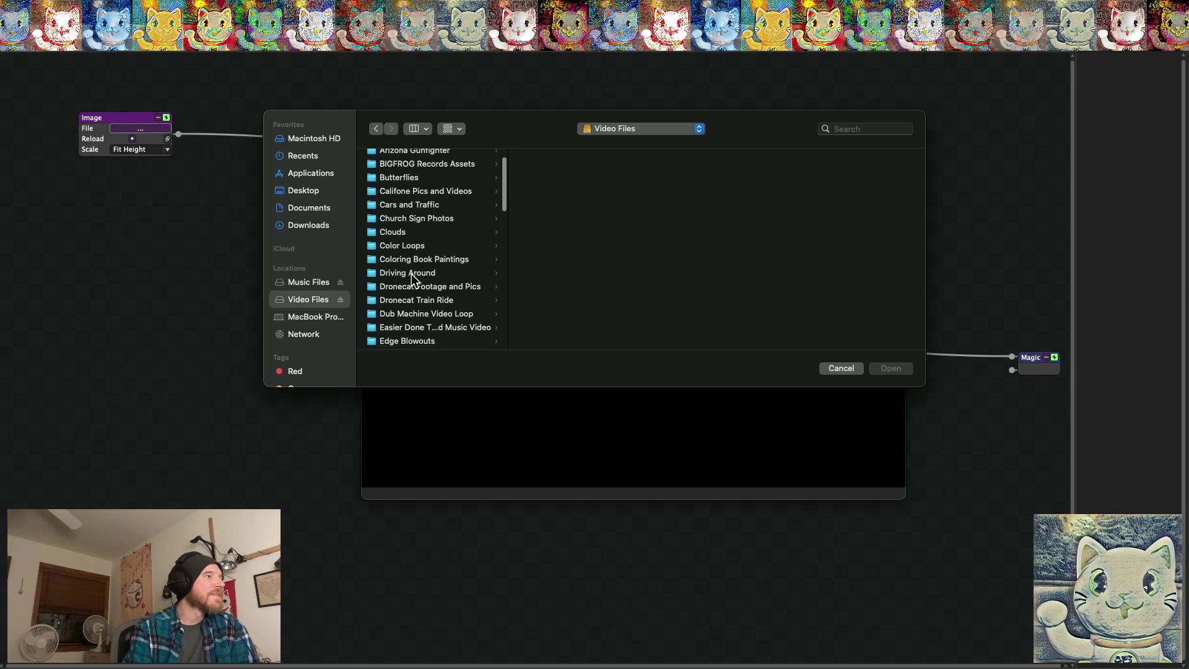
scroll(411, 273, down, 1)
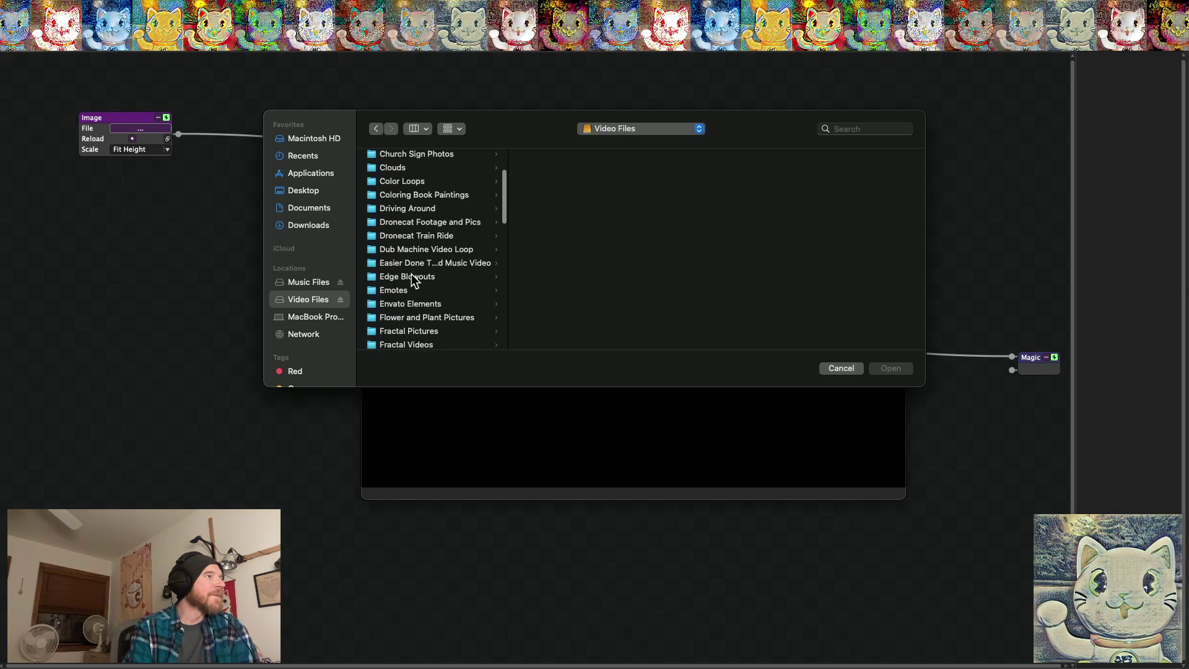
scroll(403, 303, down, 1)
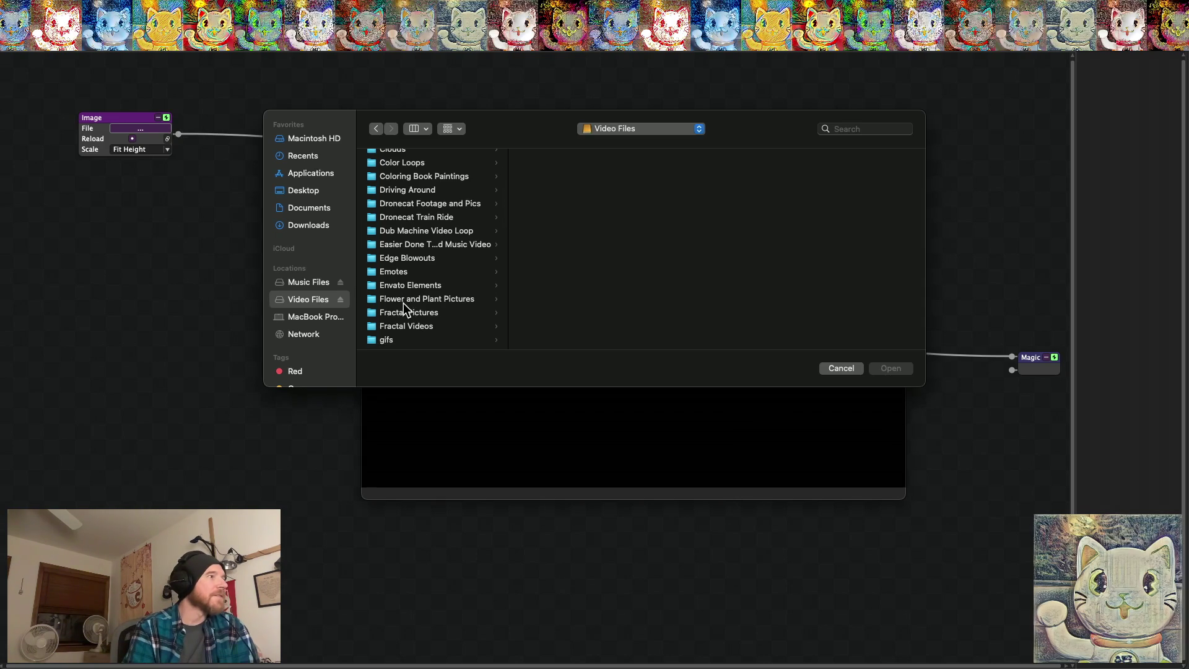
scroll(408, 303, down, 3)
scroll(409, 299, down, 2)
scroll(412, 296, down, 6)
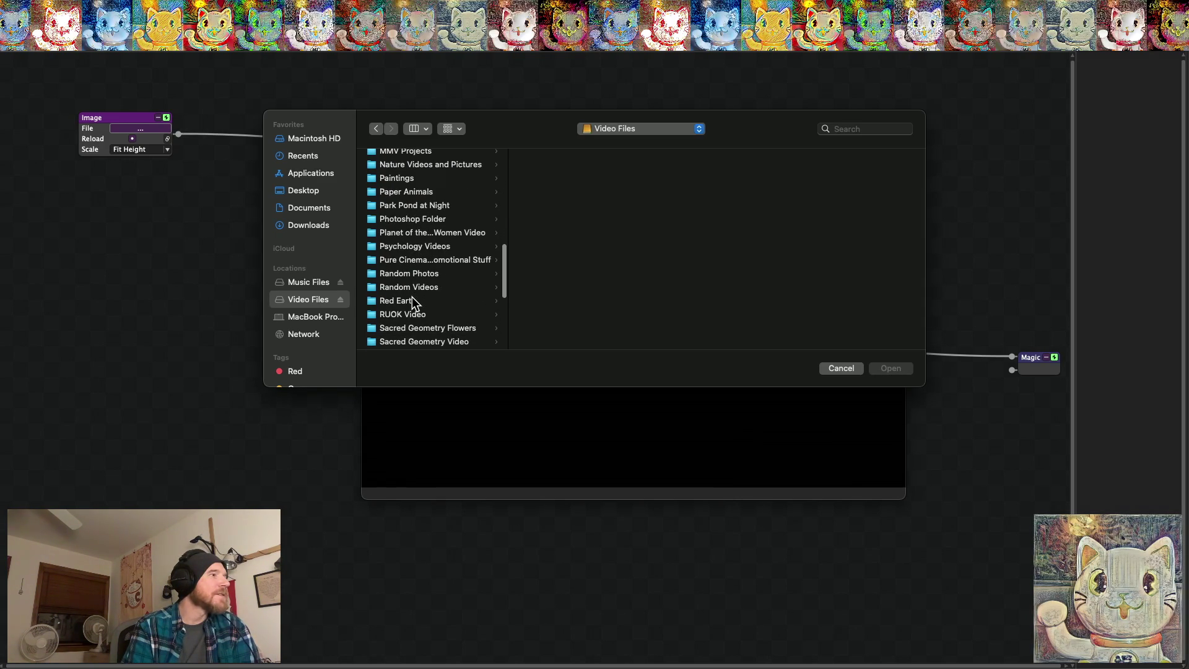
scroll(412, 296, down, 3)
scroll(411, 296, down, 3)
scroll(417, 304, down, 2)
scroll(416, 304, down, 2)
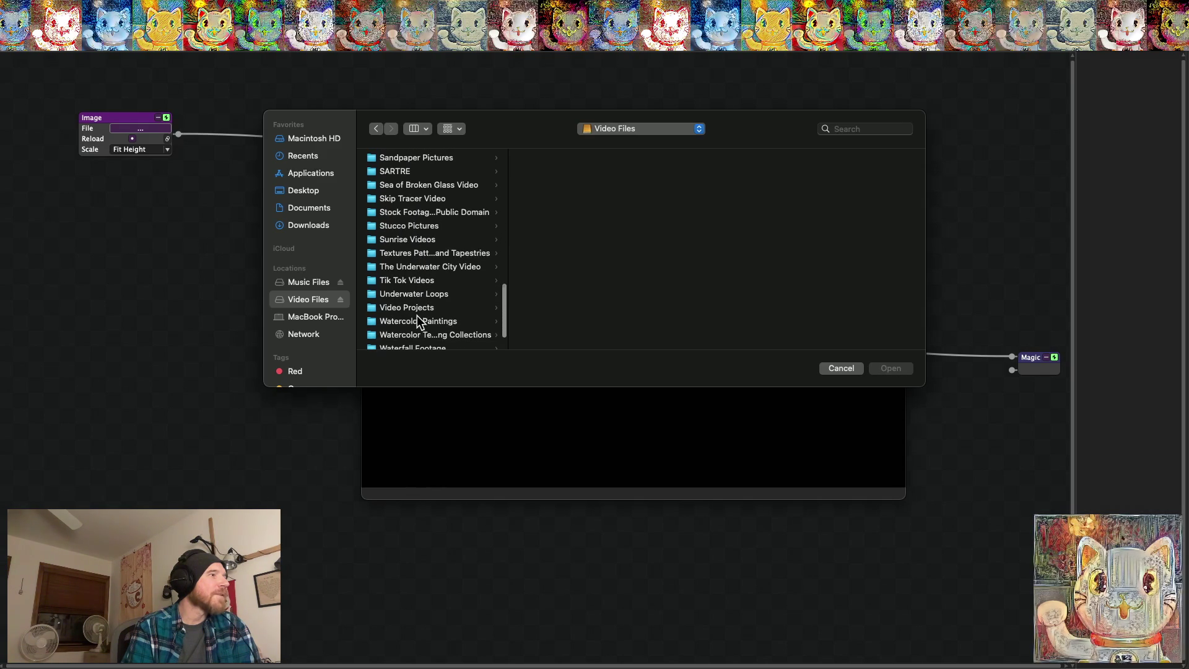
scroll(418, 315, down, 2)
mouse_move(508, 274)
mouse_down()
mouse_move(579, 273)
mouse_move(570, 286)
mouse_up()
Compare Paintings I 01, II 01 and III 01, then load Watercolor Texture Painting I 01
click(404, 309)
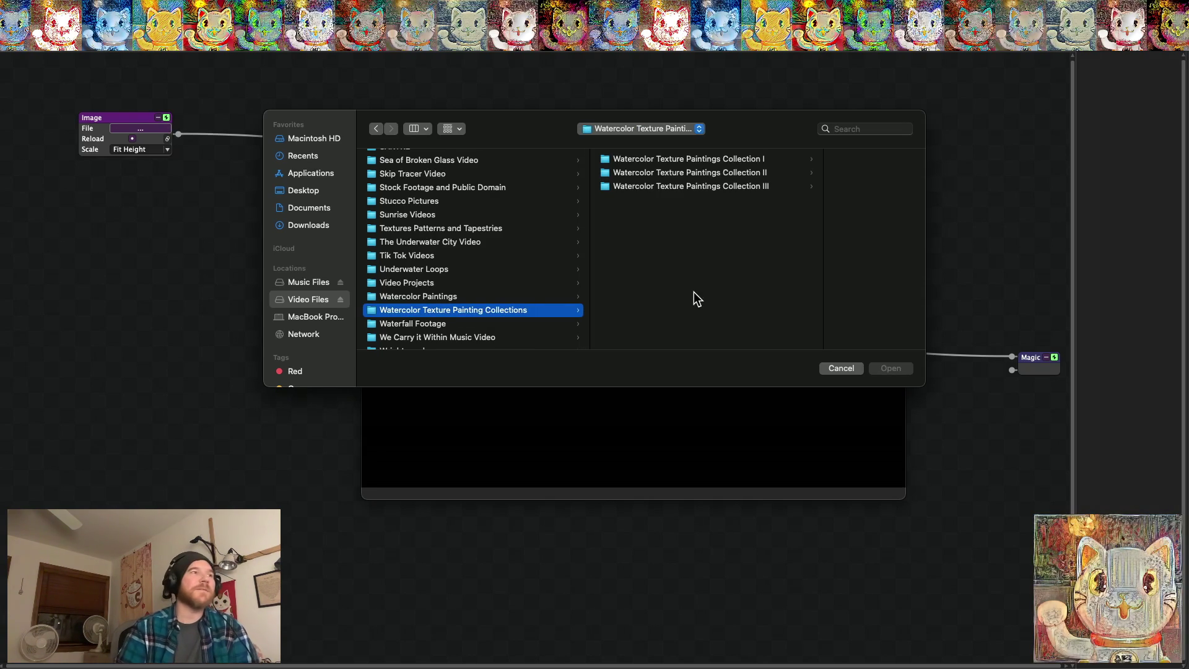
click(661, 159)
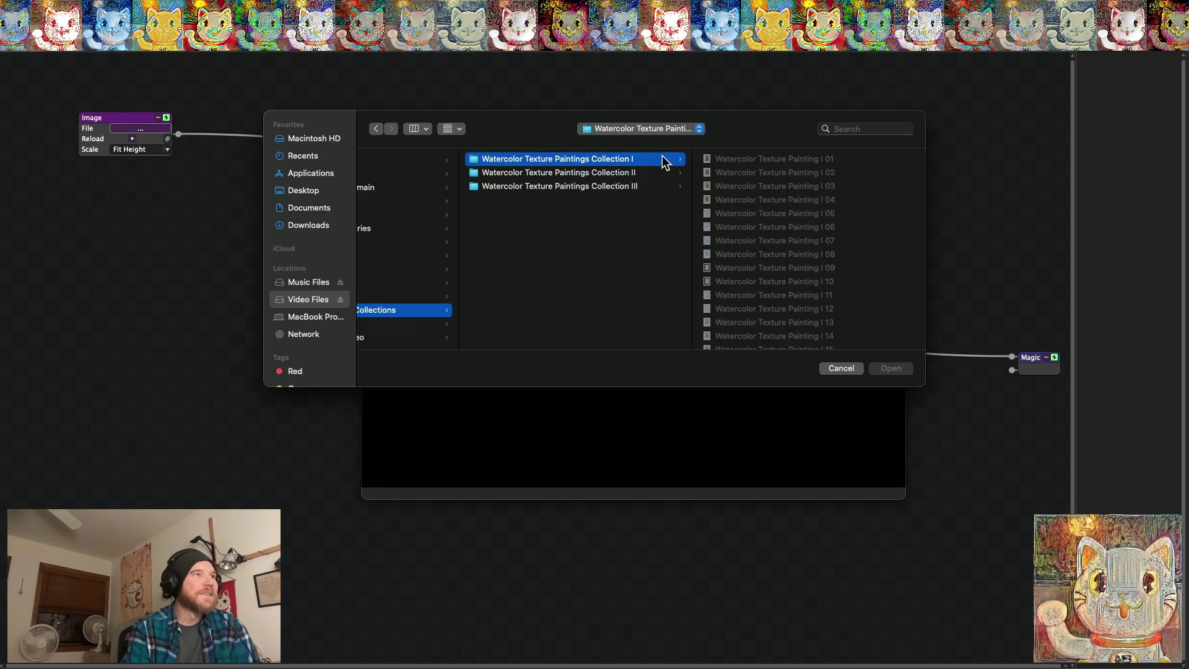
click(752, 159)
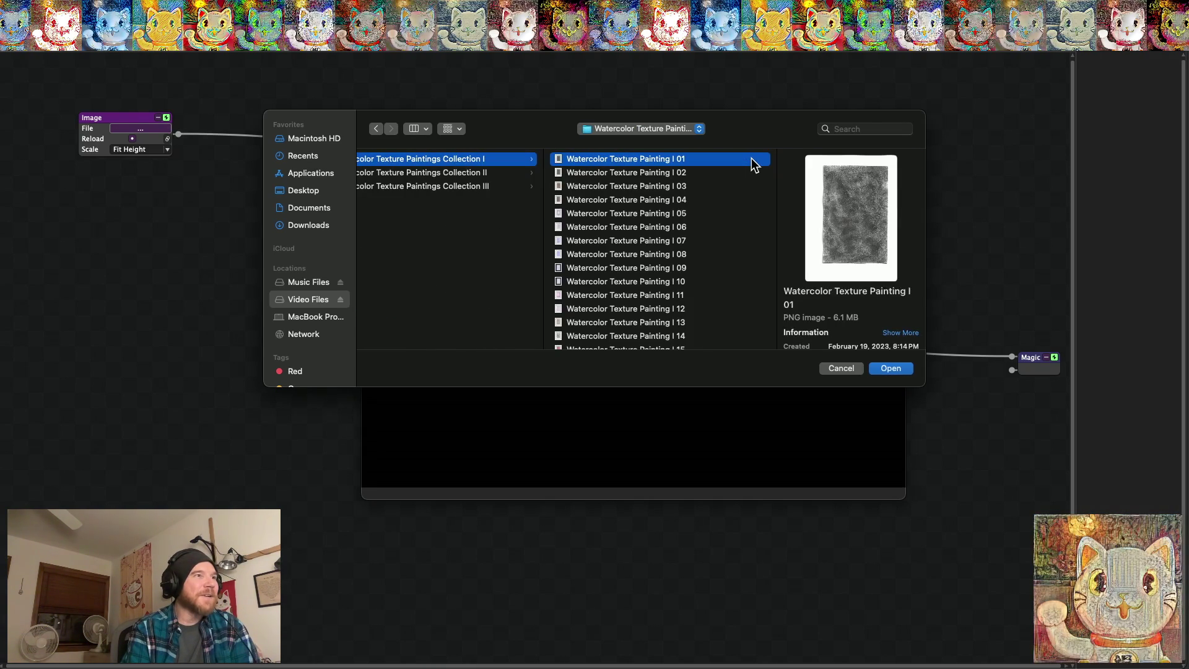
click(481, 175)
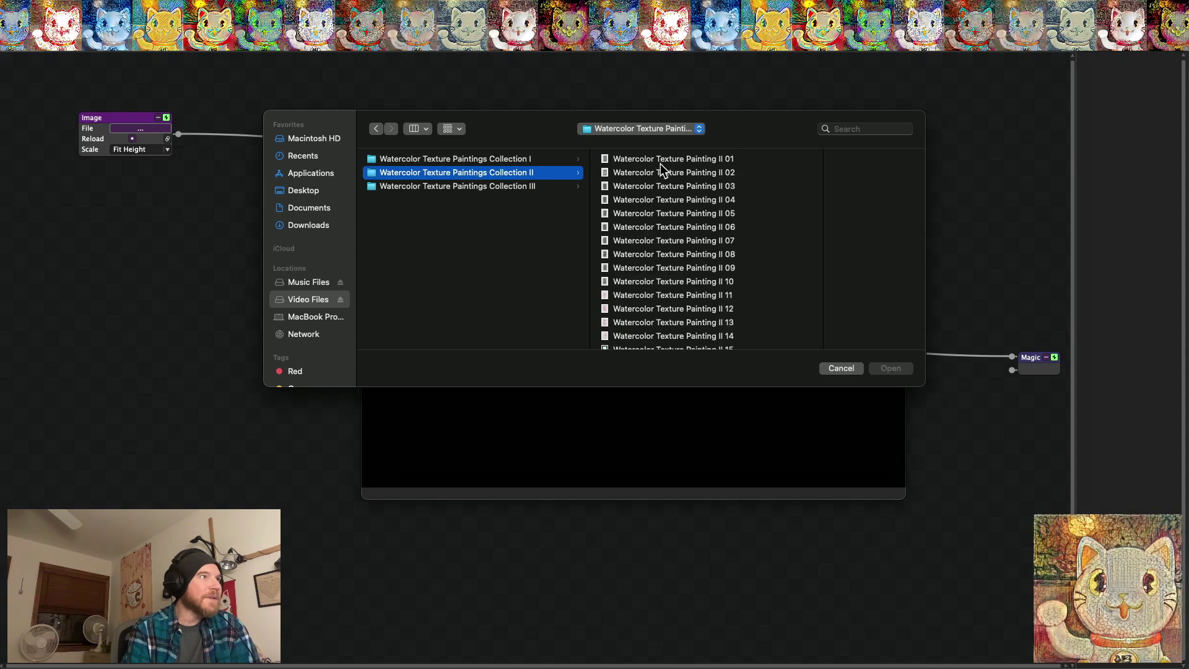
click(660, 163)
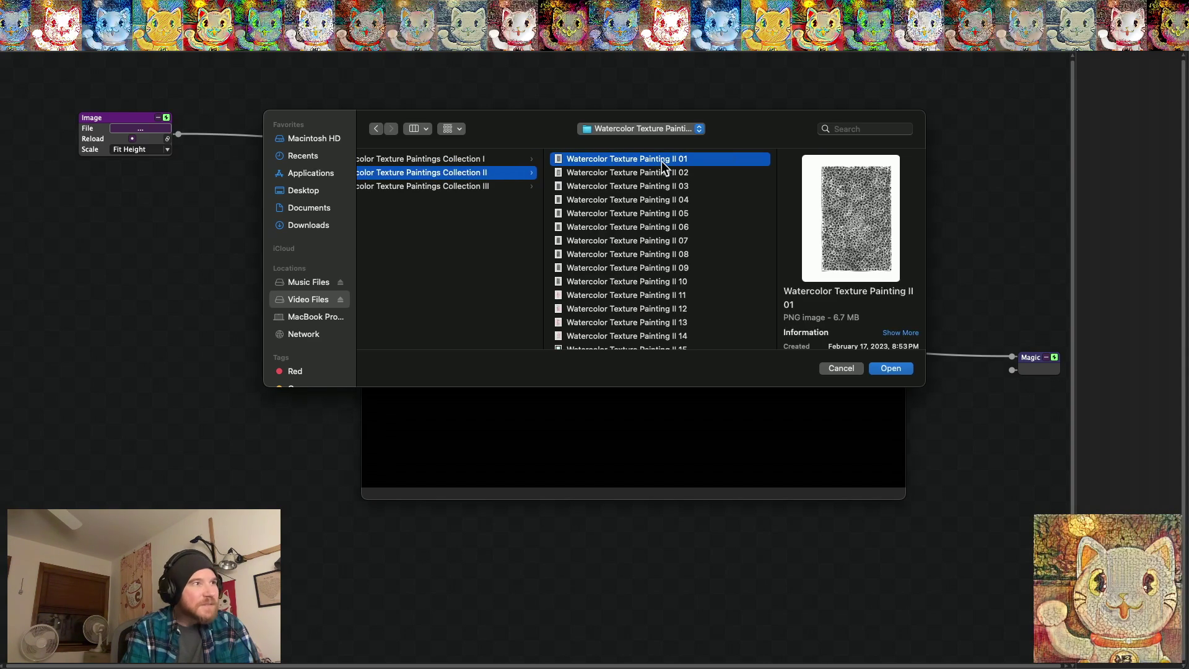
click(470, 186)
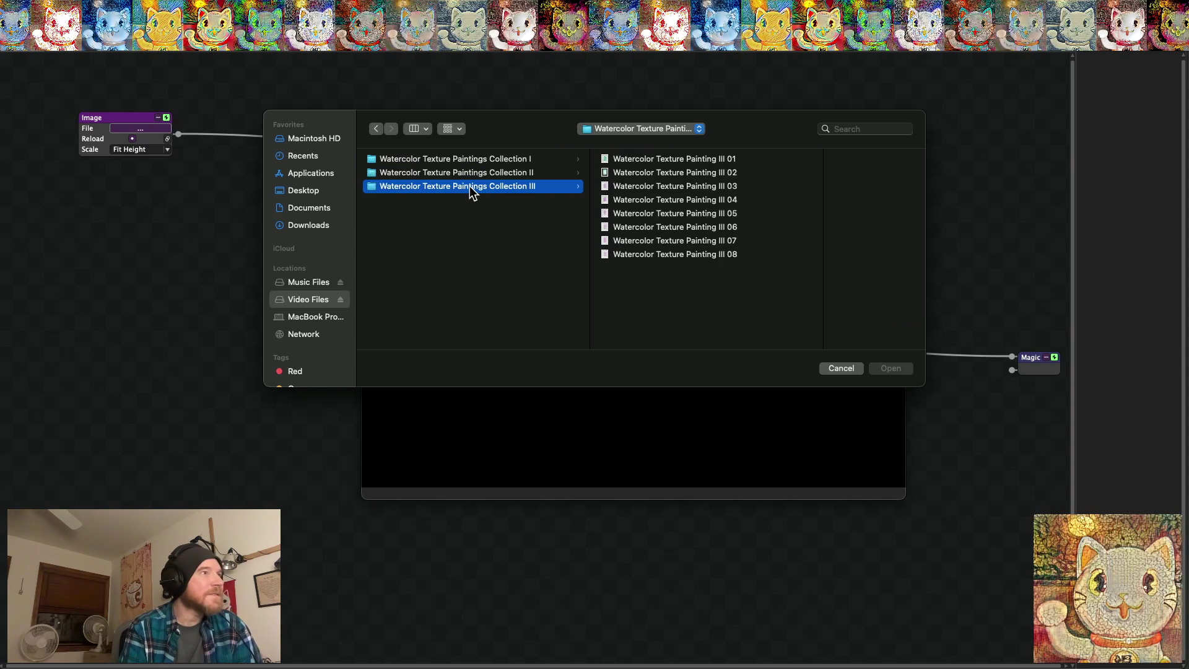
click(694, 160)
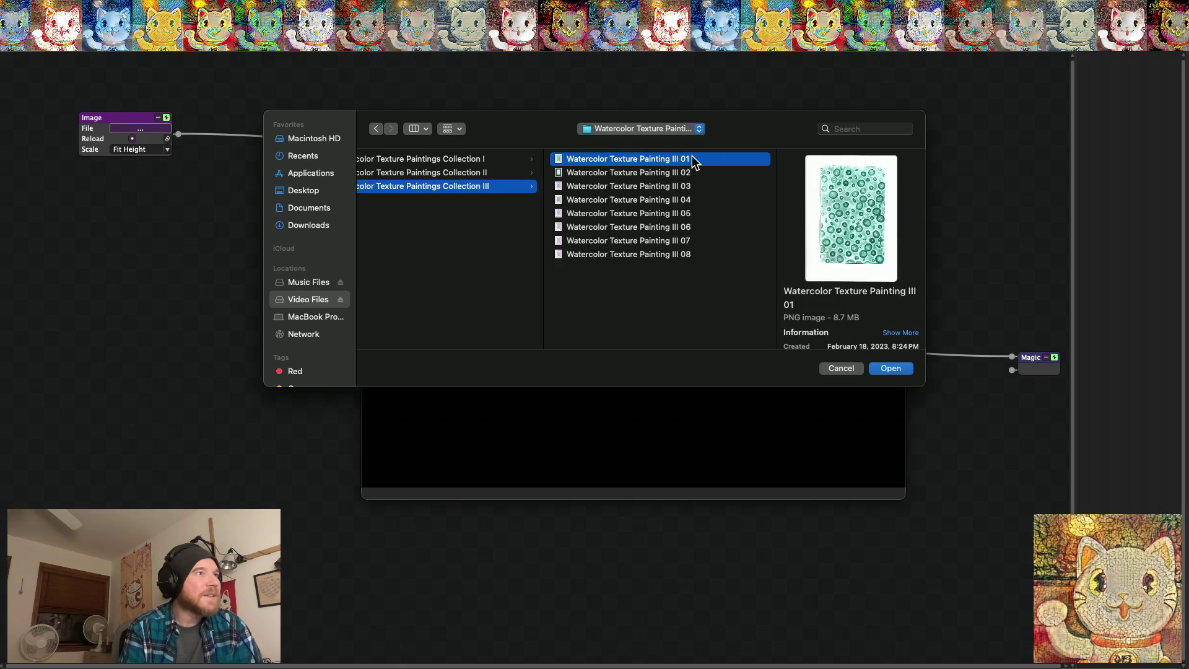
click(459, 158)
click(654, 156)
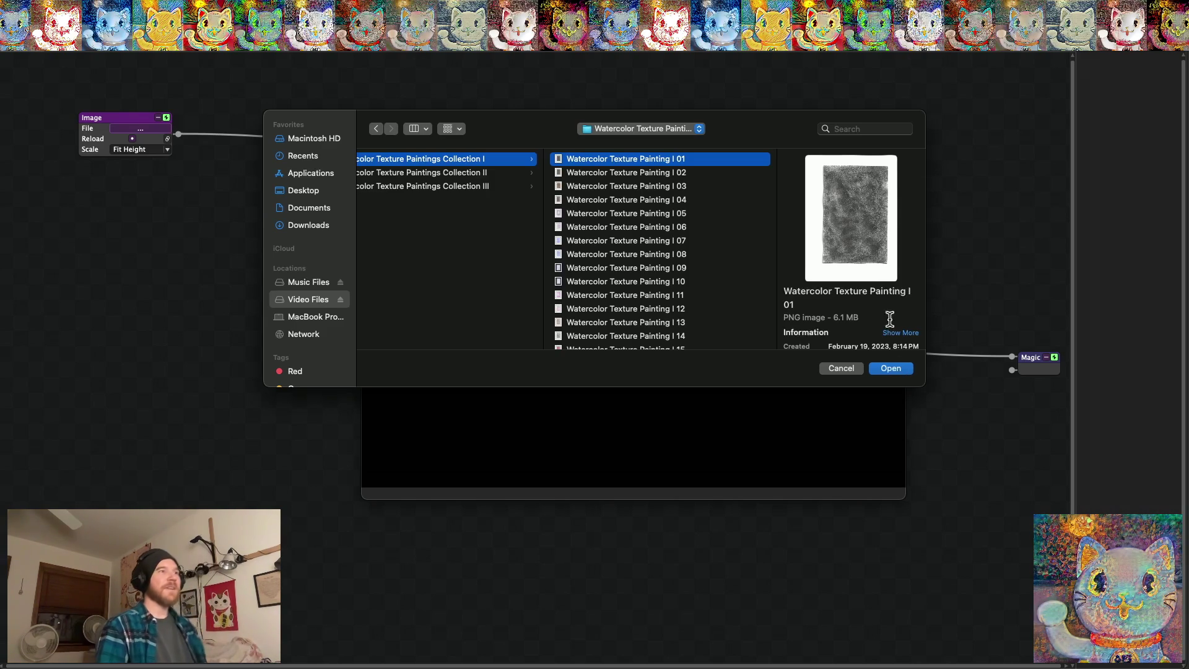
click(892, 369)
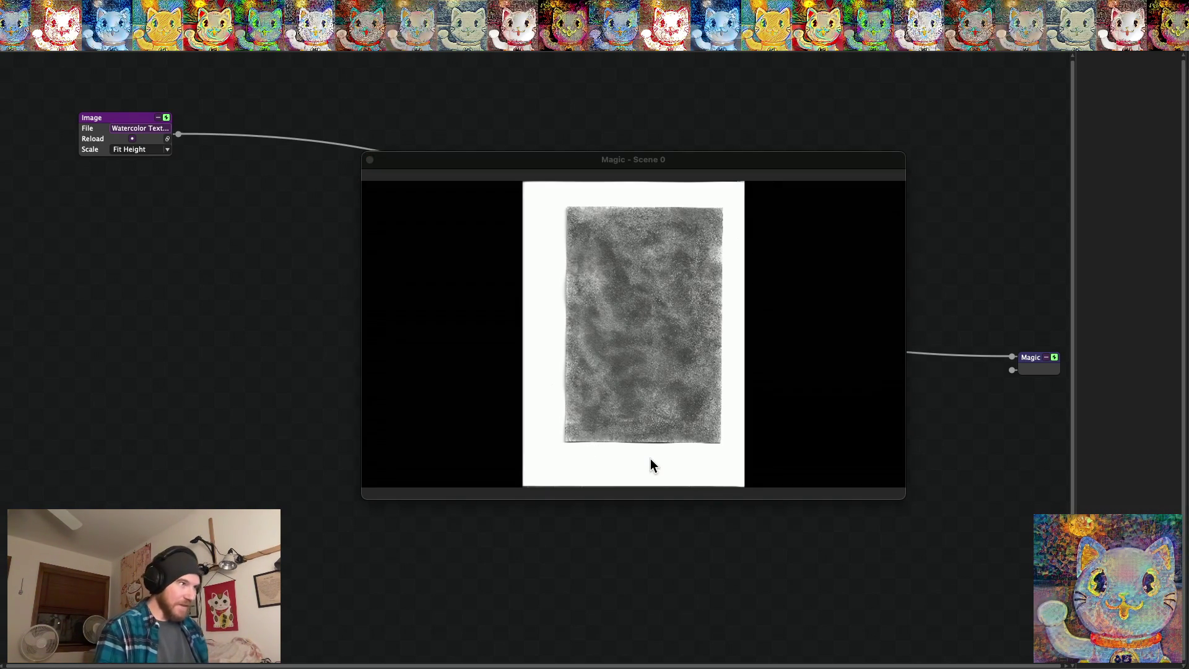
Step through the Image node's texture files, comparing teal and grey, and keep the grey mottled one
mouse_move(561, 162)
mouse_down()
mouse_move(478, 135)
mouse_move(482, 199)
mouse_move(484, 174)
mouse_up()
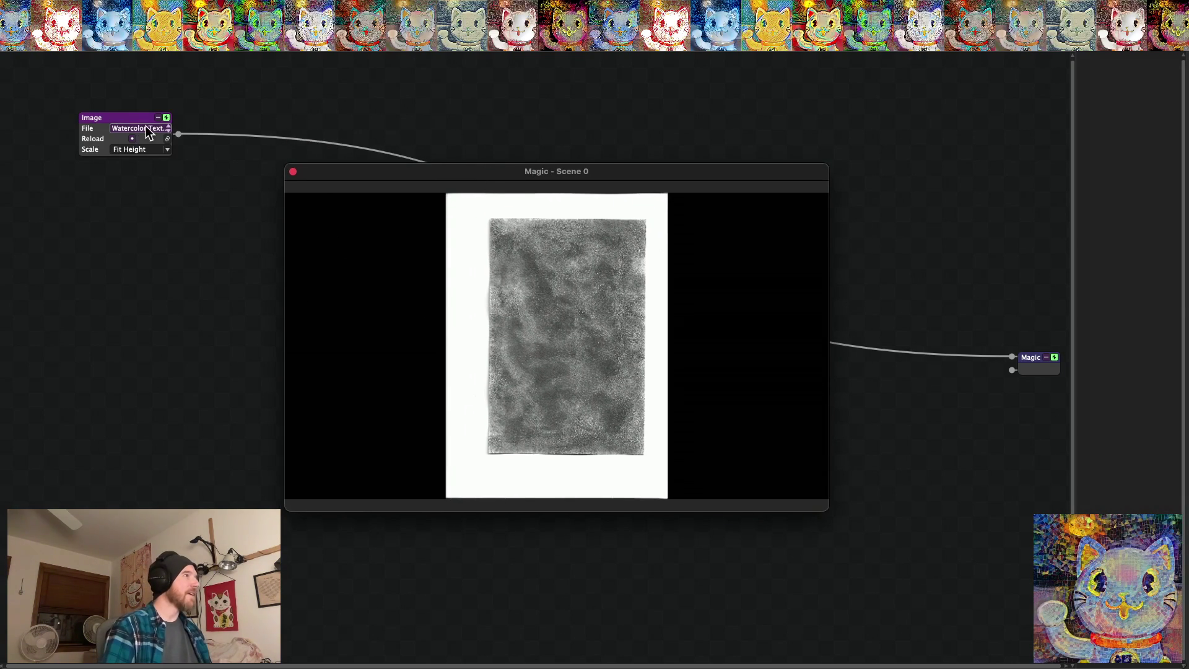
click(168, 130)
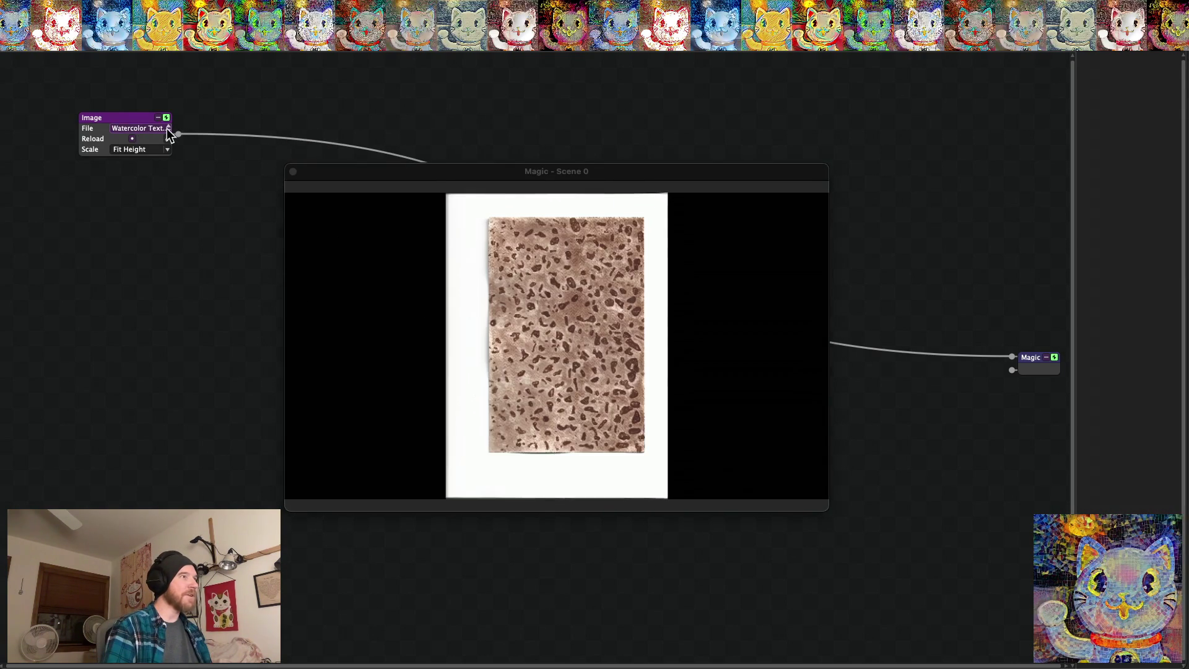
click(169, 129)
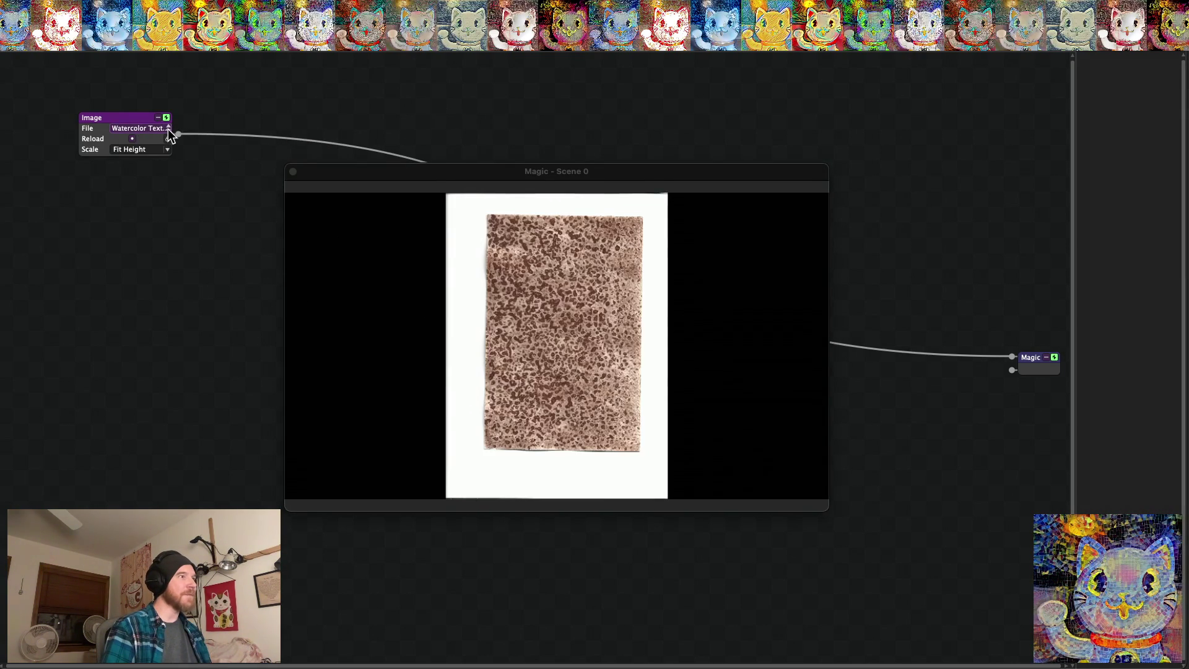
click(169, 130)
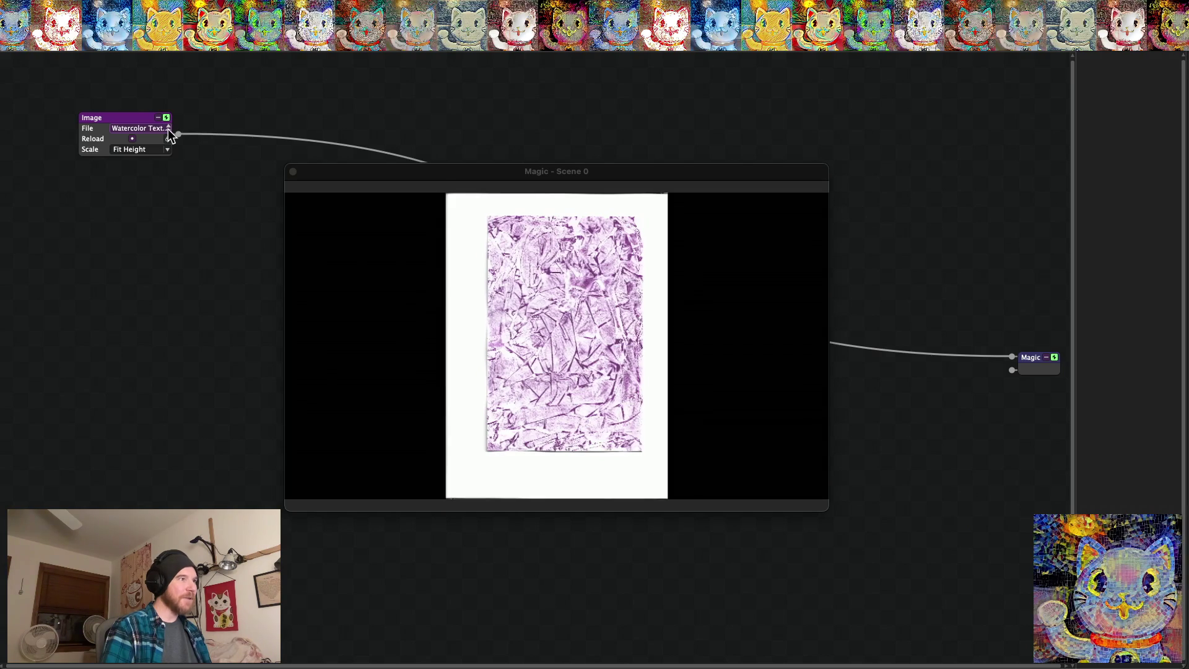
click(169, 130)
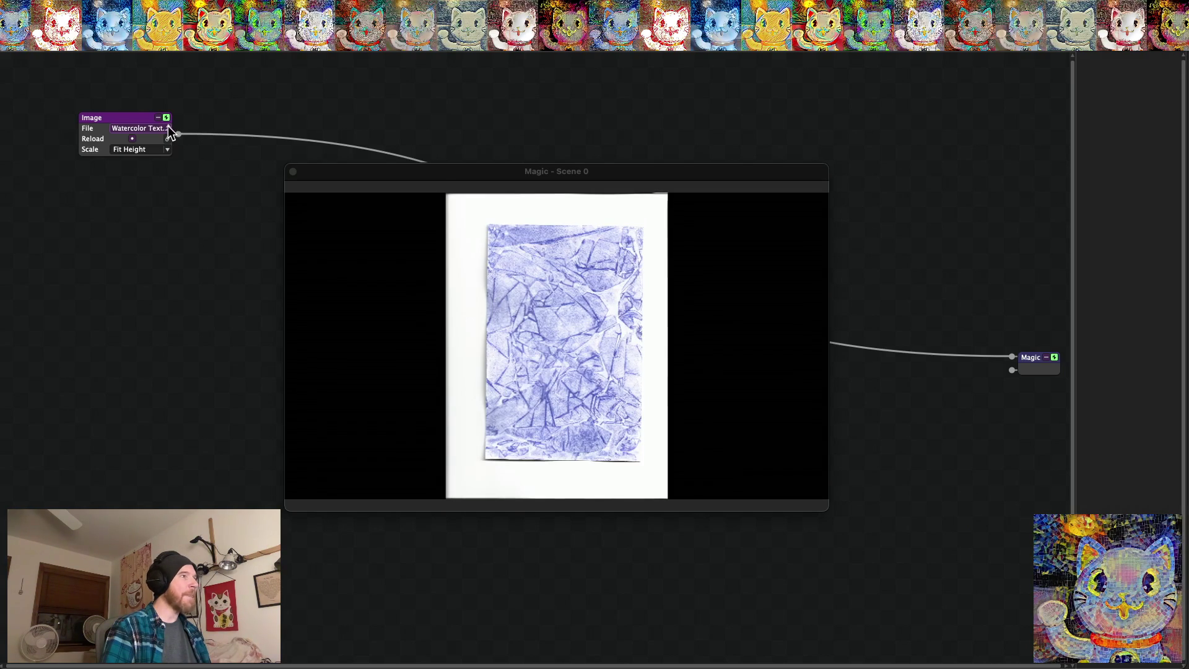
click(168, 127)
click(168, 127)
click(168, 127)
click(168, 127)
click(167, 127)
click(168, 128)
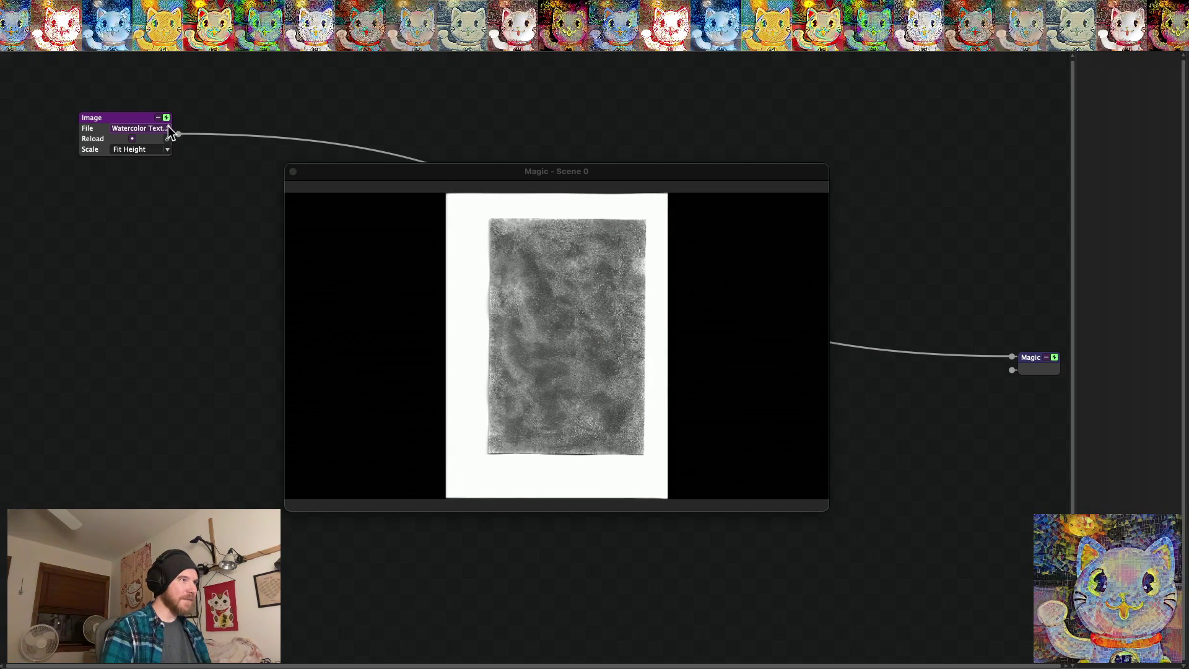
click(168, 127)
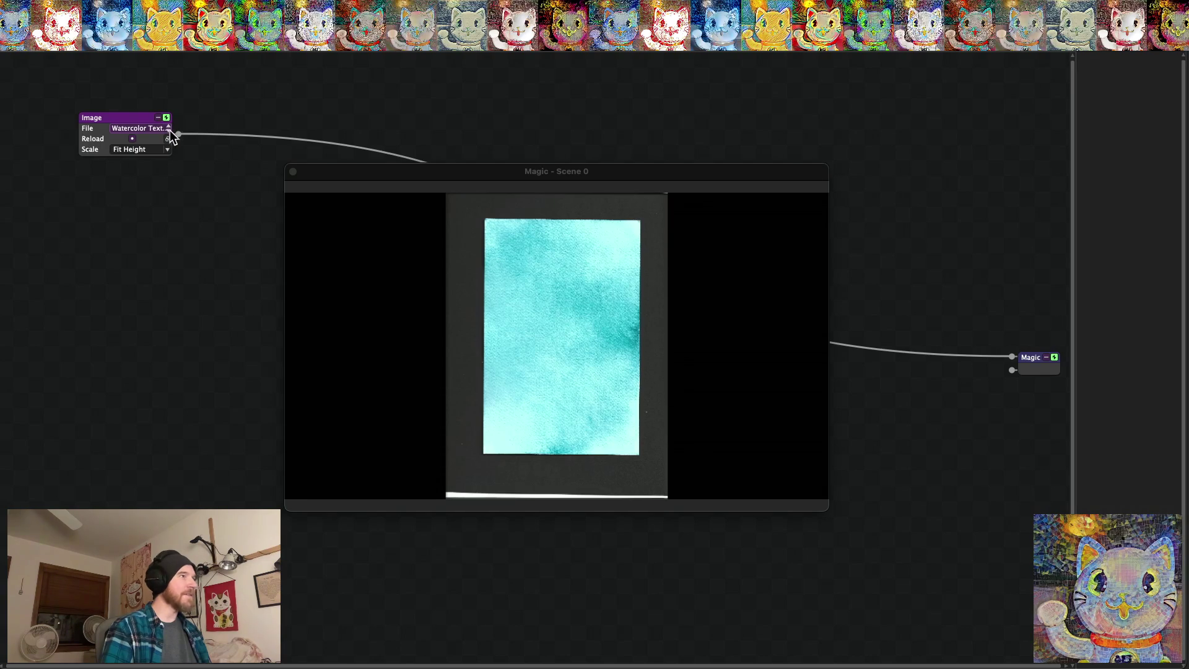
click(168, 127)
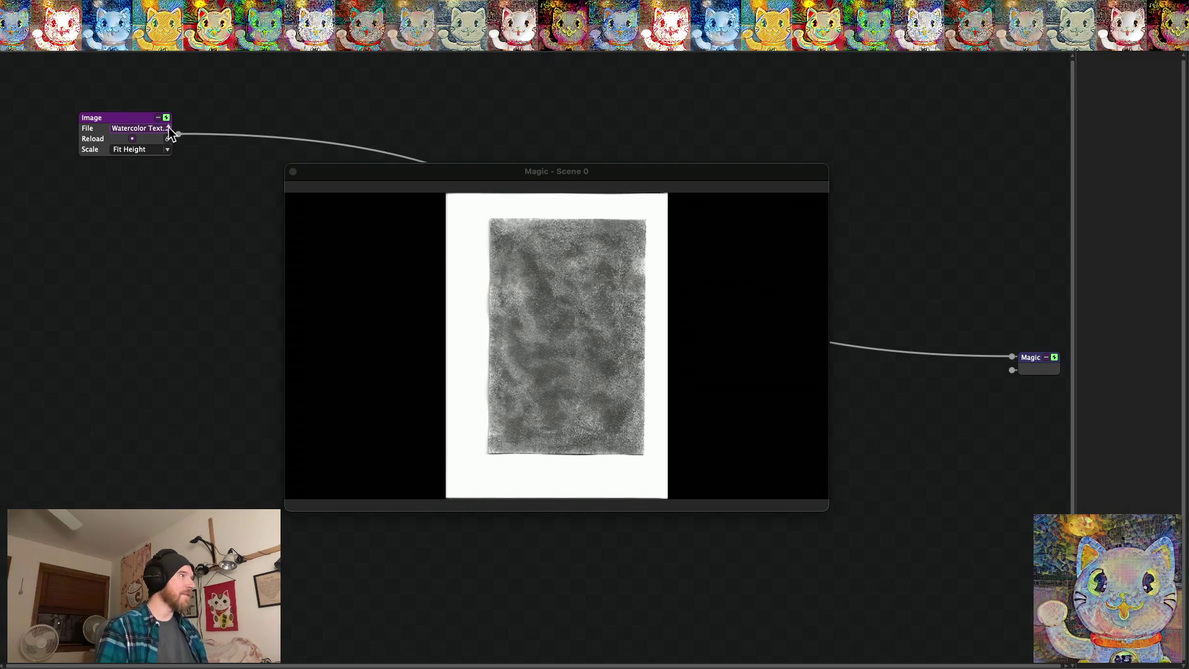
click(169, 130)
click(168, 130)
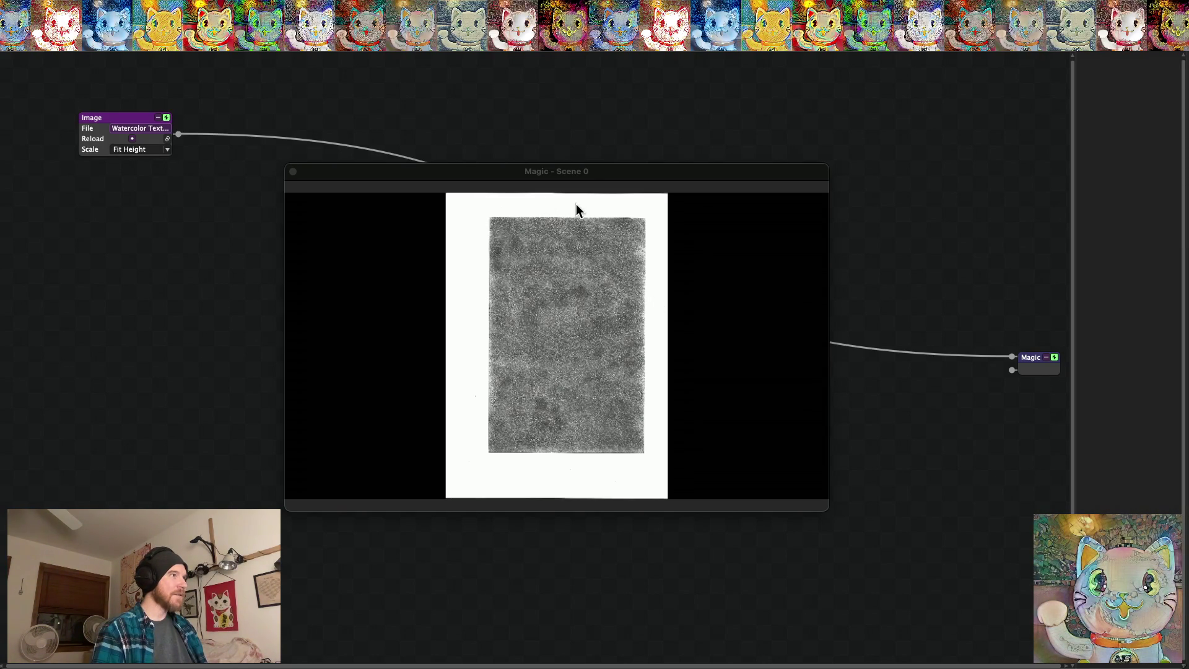
click(536, 265)
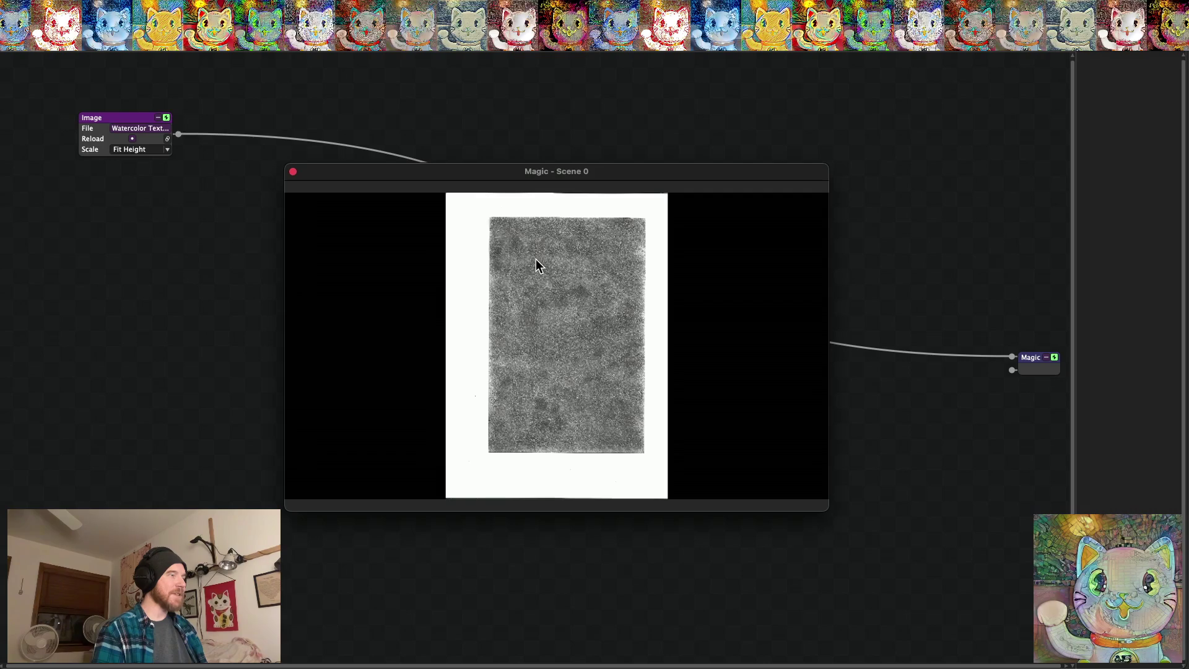
Add a Translate transform node with X, Y and Z at 0.0 and place it lower on the canvas
click(184, 254)
click(495, 269)
right_click(121, 217)
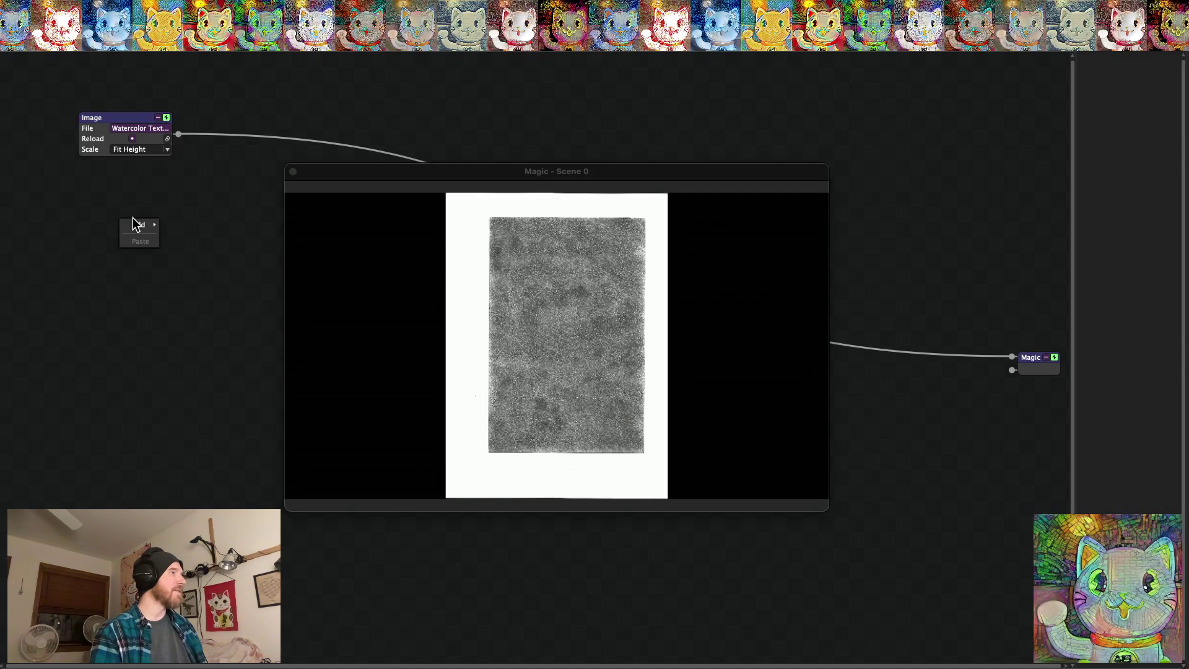
mouse_move(132, 218)
mouse_move(211, 296)
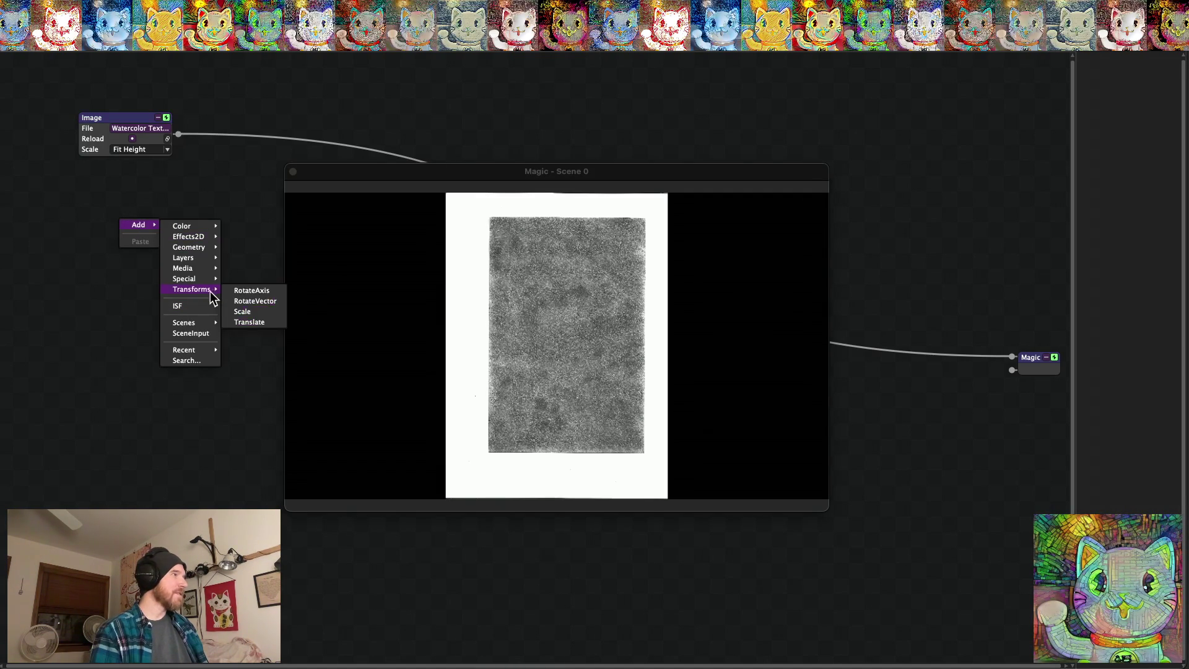
click(246, 323)
drag(162, 226, 170, 211)
right_click(172, 210)
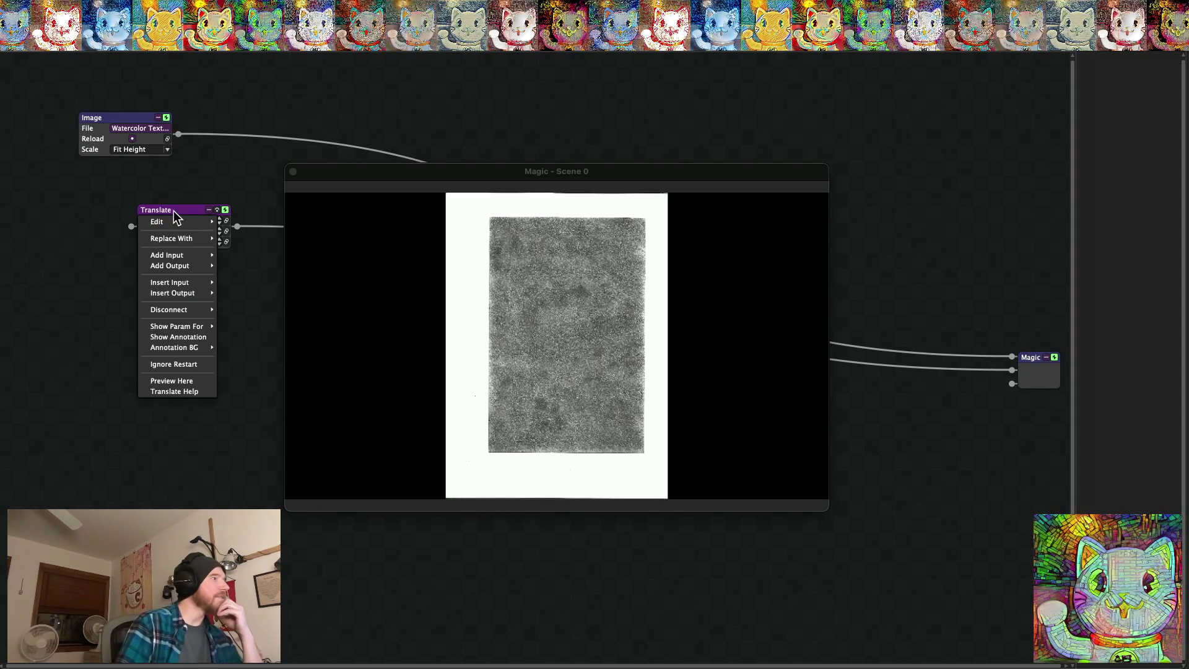
click(78, 247)
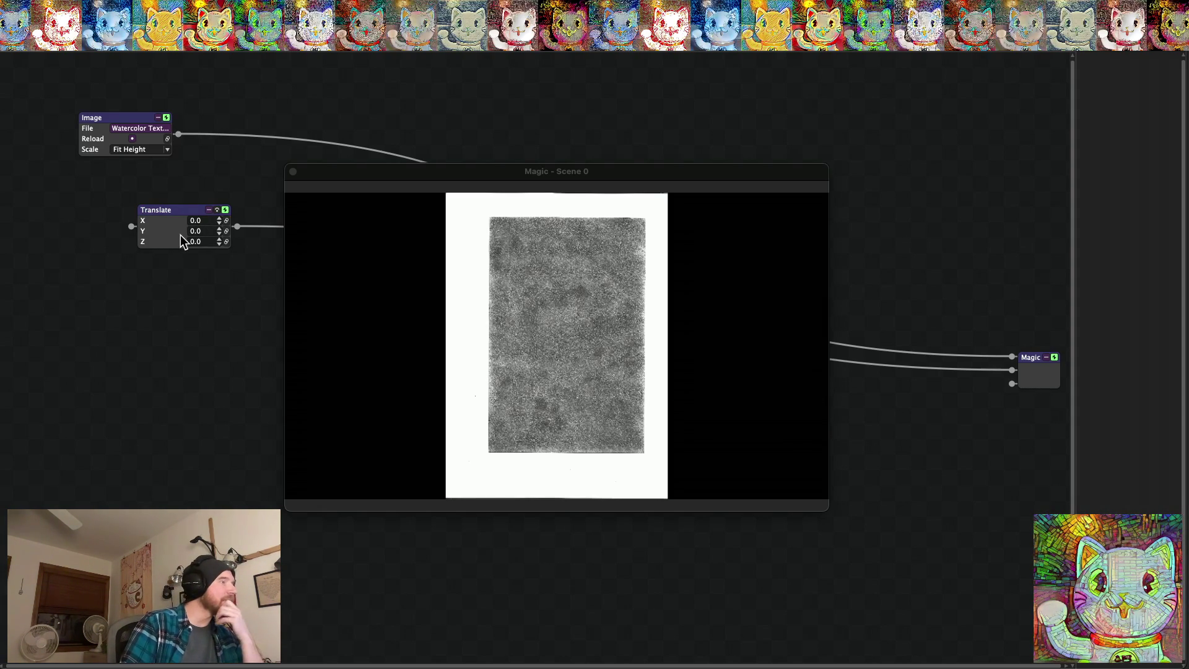
mouse_move(172, 212)
mouse_down()
mouse_move(203, 280)
mouse_move(235, 302)
mouse_move(173, 305)
mouse_up()
mouse_move(382, 176)
mouse_down()
mouse_move(563, 130)
mouse_move(503, 167)
mouse_up()
mouse_move(158, 297)
mouse_down()
mouse_move(273, 321)
mouse_move(235, 317)
mouse_up()
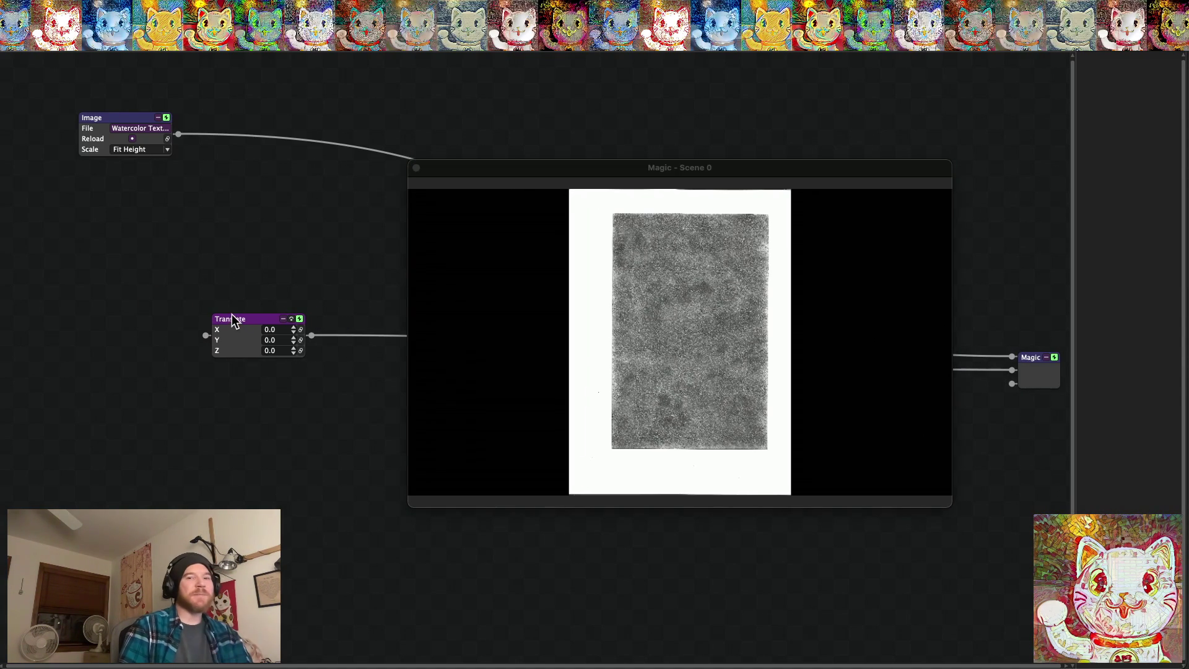
Add a Z-Axis RotateAxis node with Angle 0.25 and unlink it from the Magic output
right_click(152, 277)
mouse_move(163, 280)
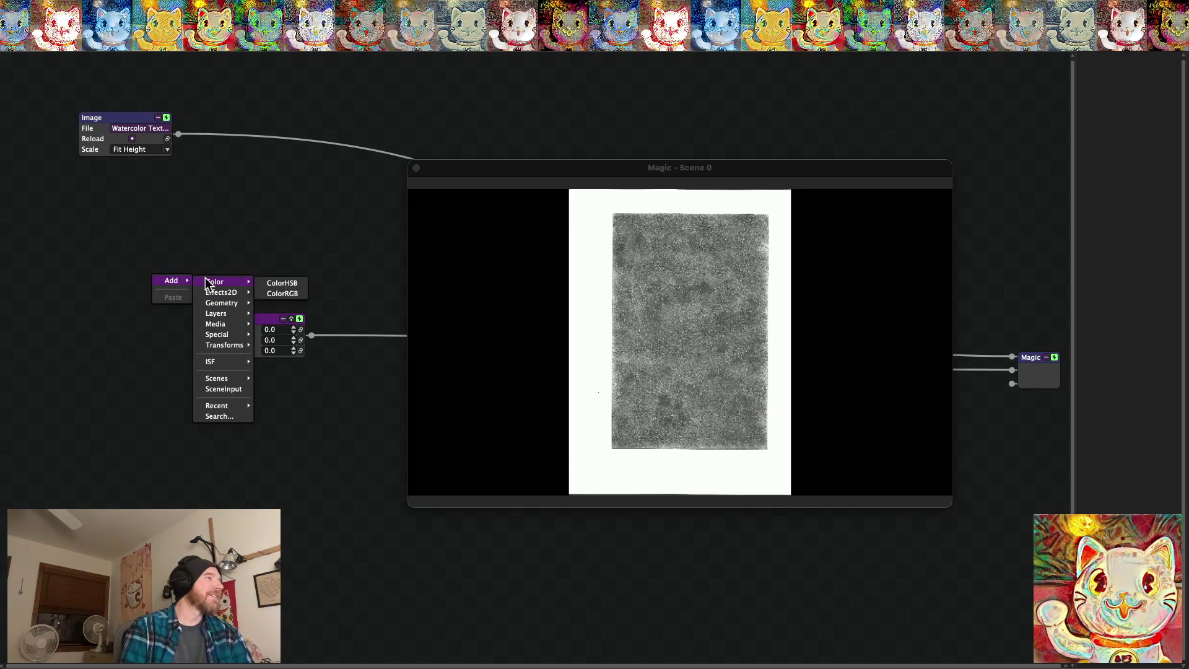
mouse_move(213, 302)
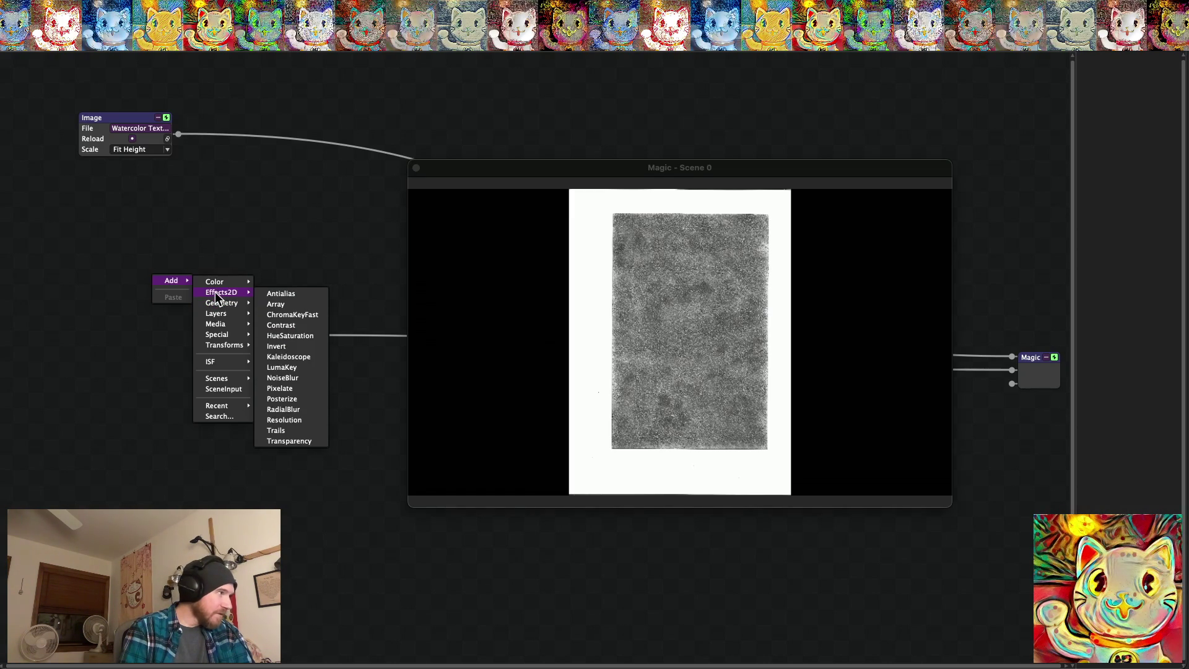
mouse_move(218, 345)
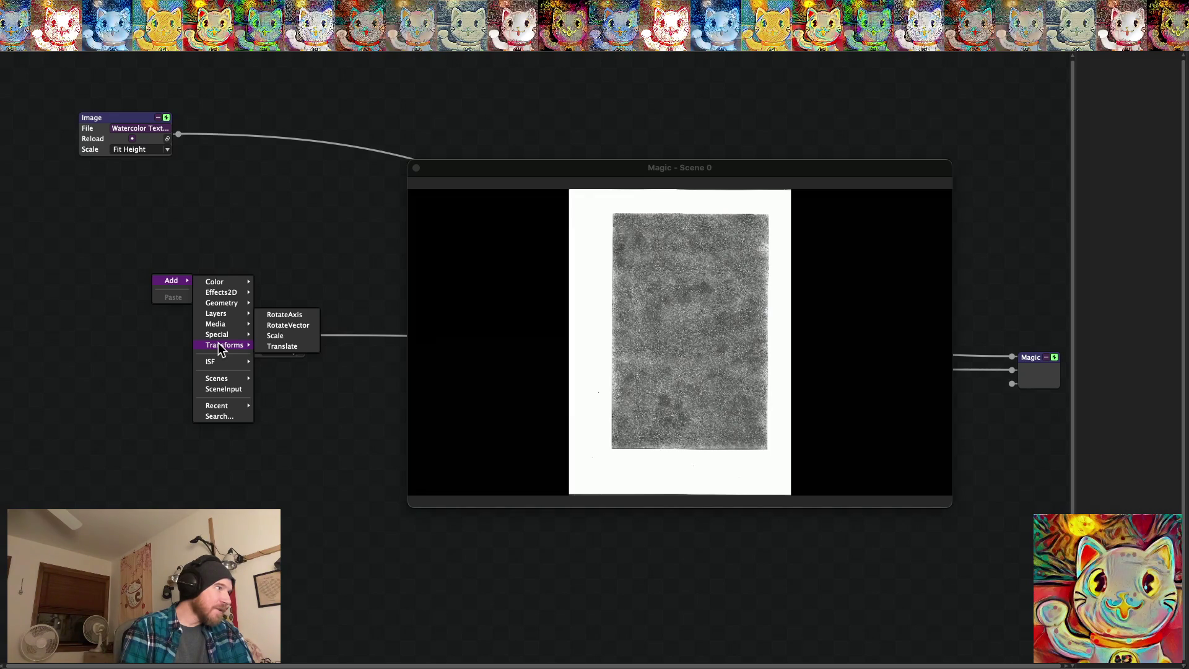
click(285, 315)
mouse_move(209, 274)
mouse_down()
mouse_move(143, 239)
mouse_move(220, 232)
mouse_up()
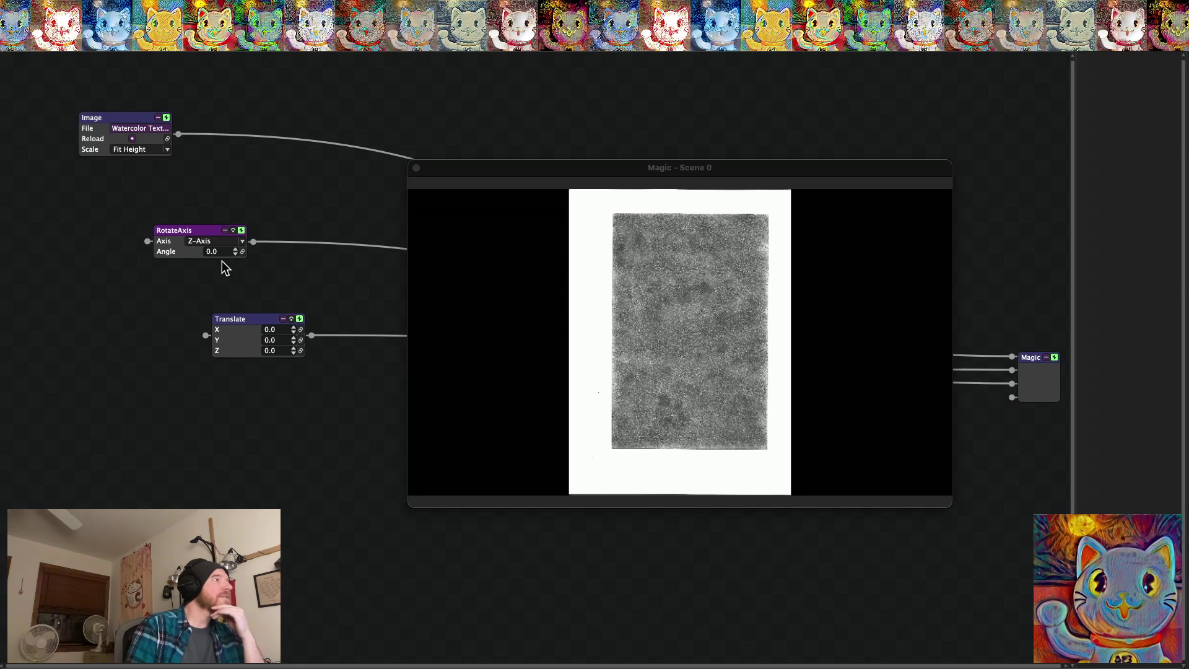
click(221, 254)
text(0.25)
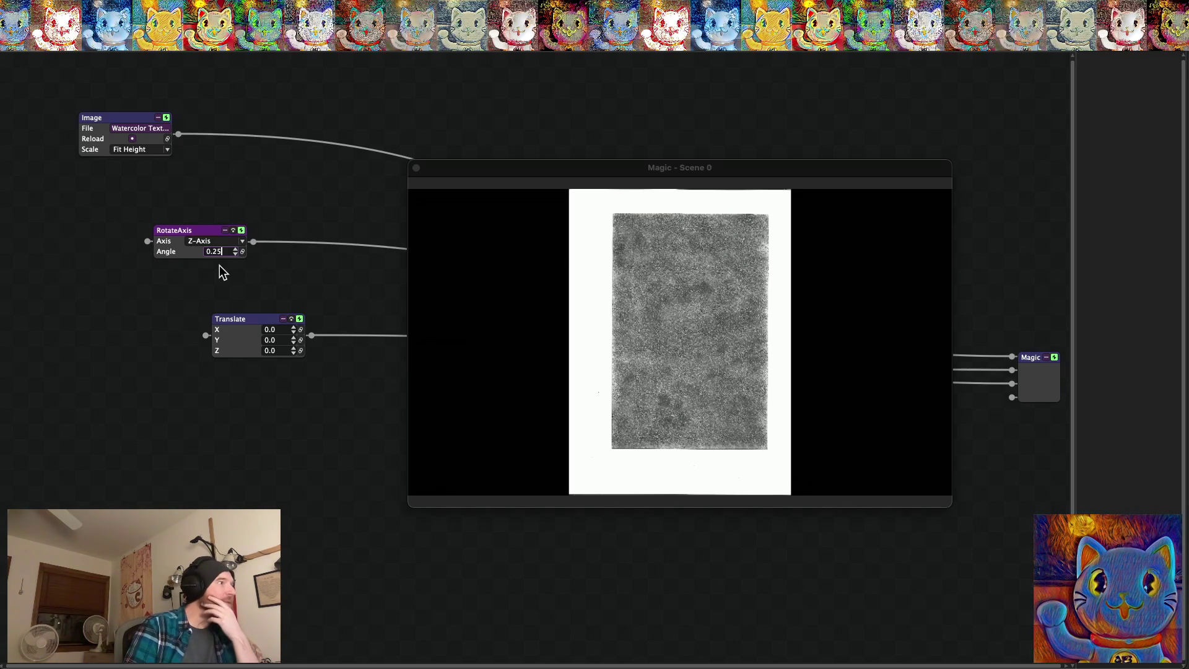
drag(254, 241, 347, 247)
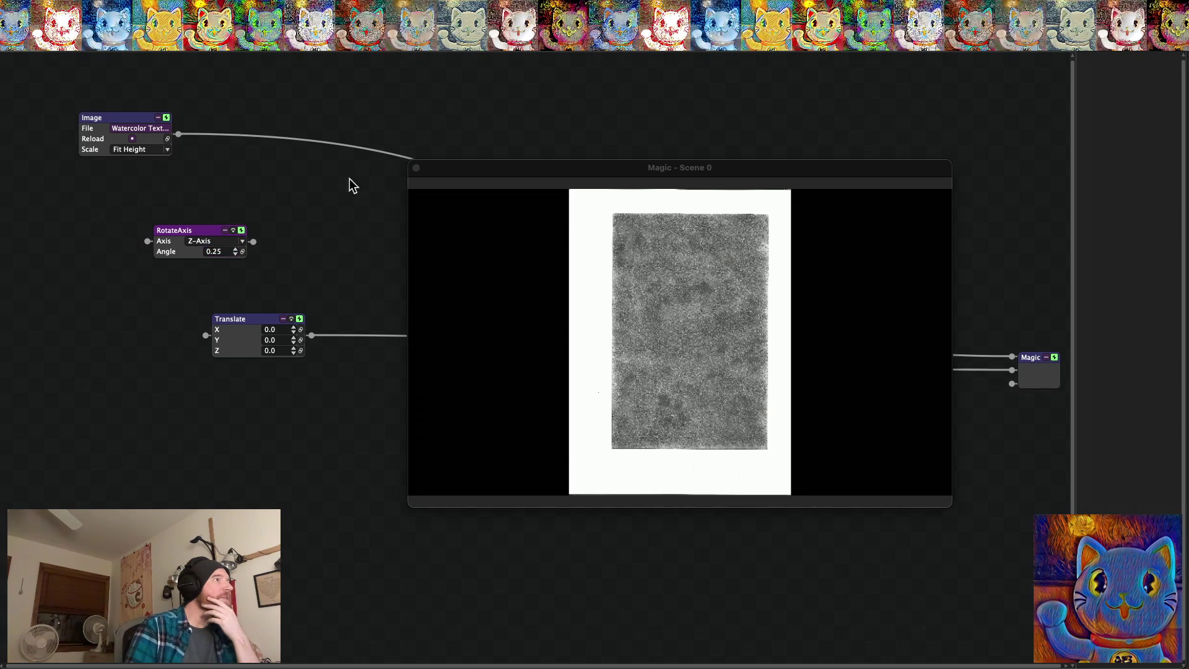
Rewire the Image output into RotateAxis and arrange Image, RotateAxis and Translate on the canvas
mouse_move(316, 146)
mouse_down()
mouse_move(310, 224)
mouse_move(253, 242)
mouse_up()
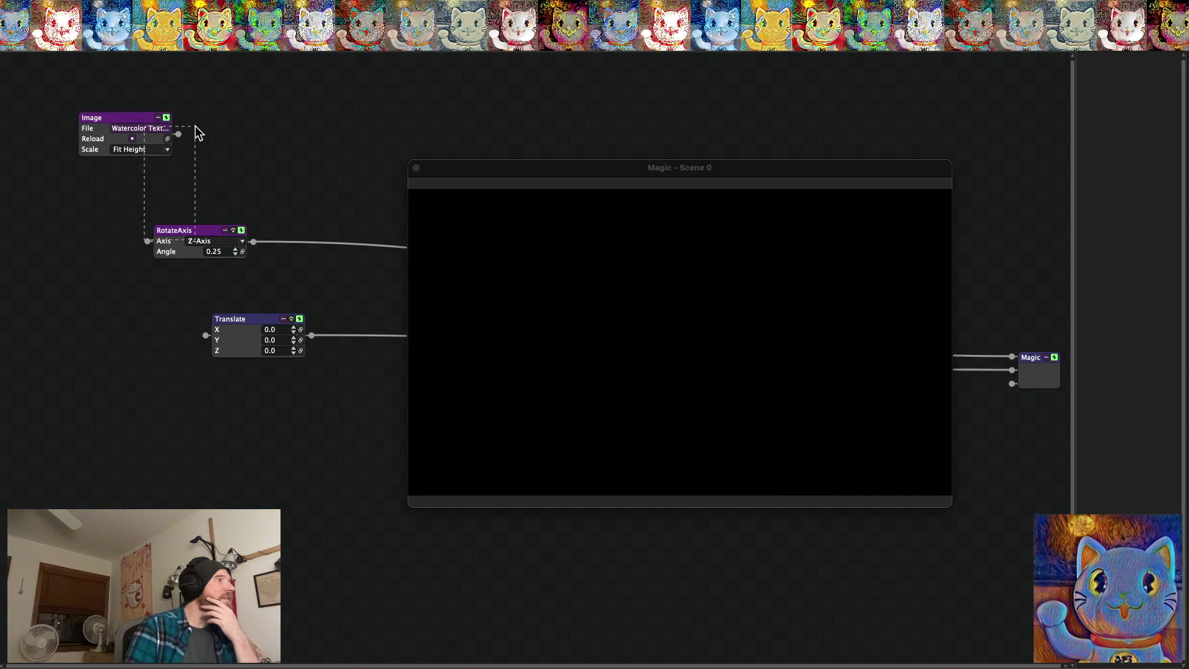
mouse_move(147, 234)
mouse_down()
mouse_move(184, 126)
mouse_move(178, 133)
mouse_up()
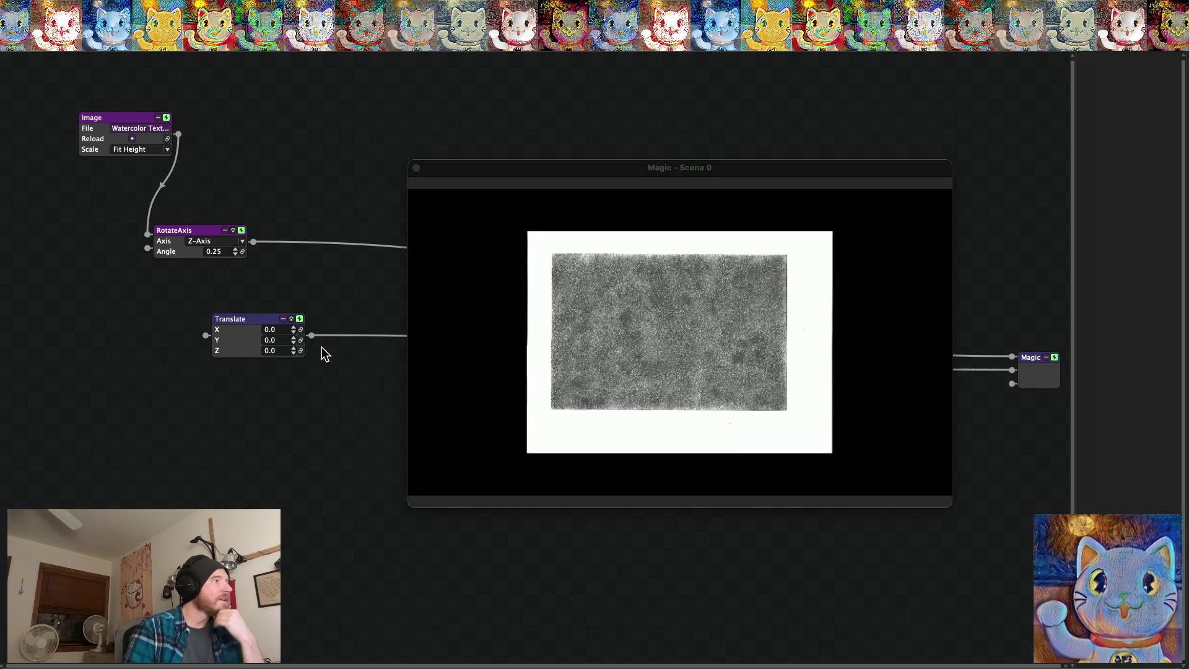
mouse_move(258, 325)
mouse_down()
mouse_move(254, 389)
mouse_move(290, 387)
mouse_up()
drag(145, 132, 73, 135)
drag(177, 229, 162, 160)
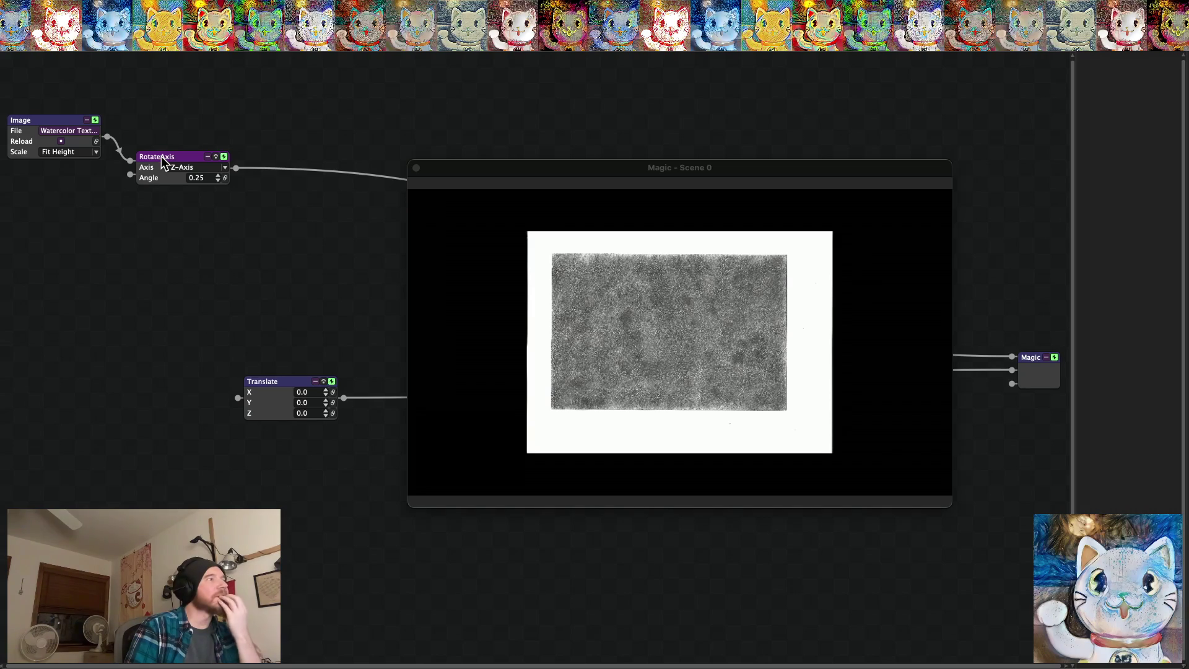
mouse_move(273, 378)
mouse_down()
mouse_move(225, 230)
mouse_move(203, 212)
mouse_move(210, 233)
mouse_up()
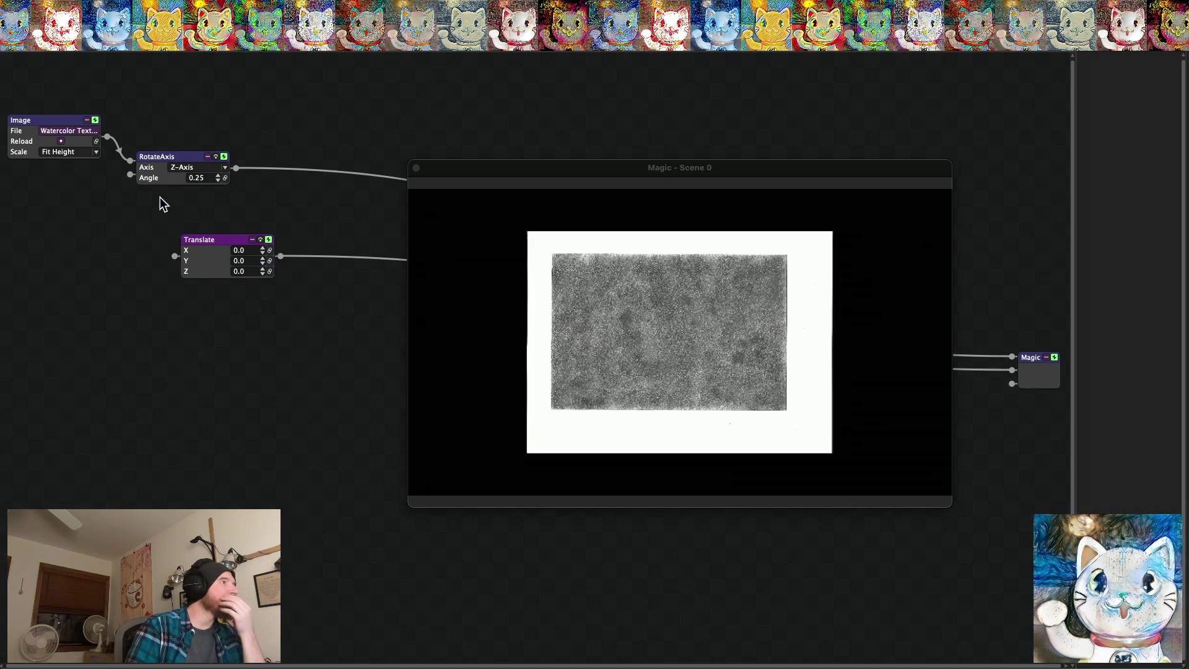
right_click(162, 341)
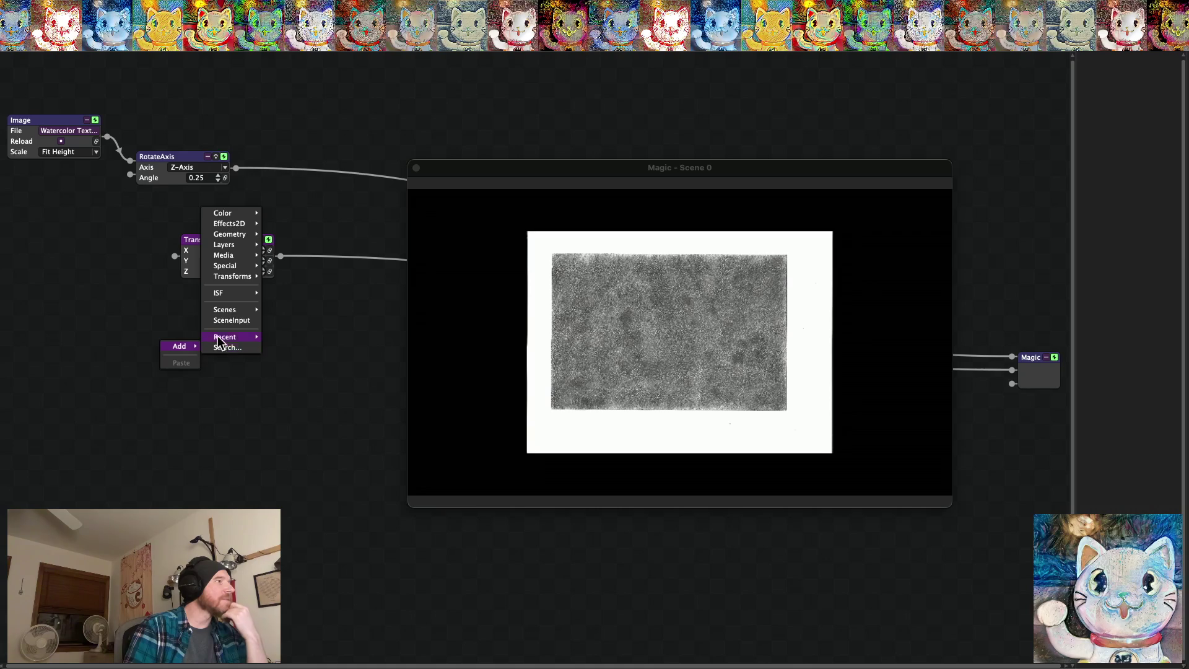
mouse_move(235, 256)
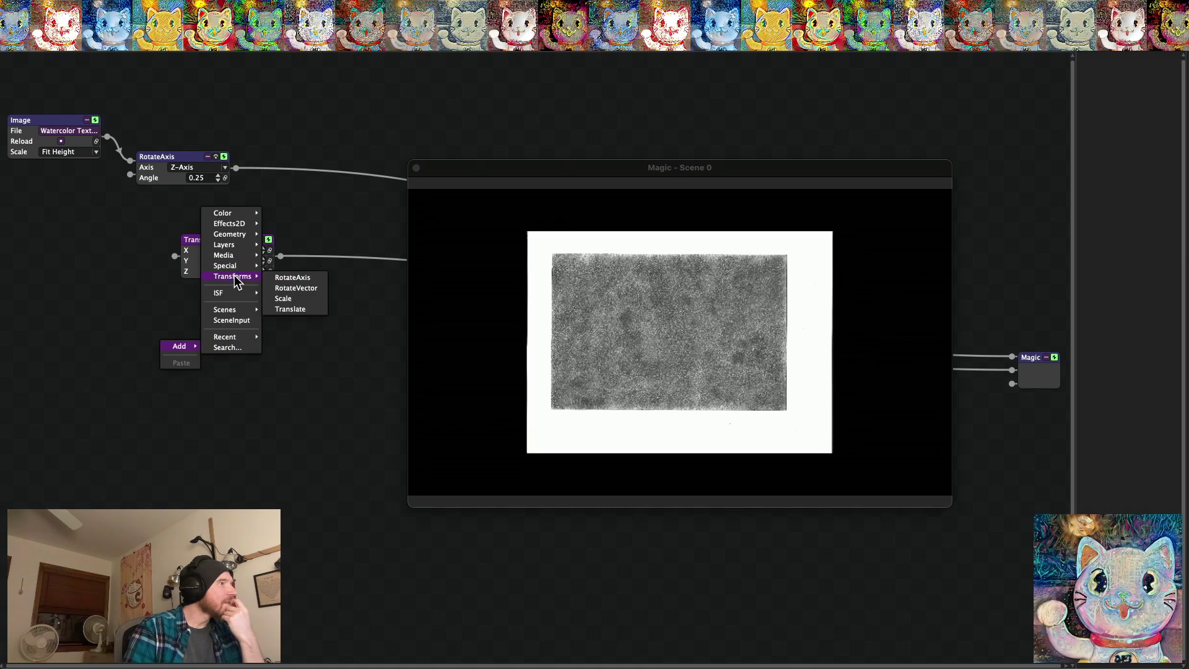
Add a Scale node and connect RotateAxis's output into Translate
click(299, 298)
drag(233, 345, 341, 338)
drag(261, 240, 208, 239)
drag(321, 370, 266, 354)
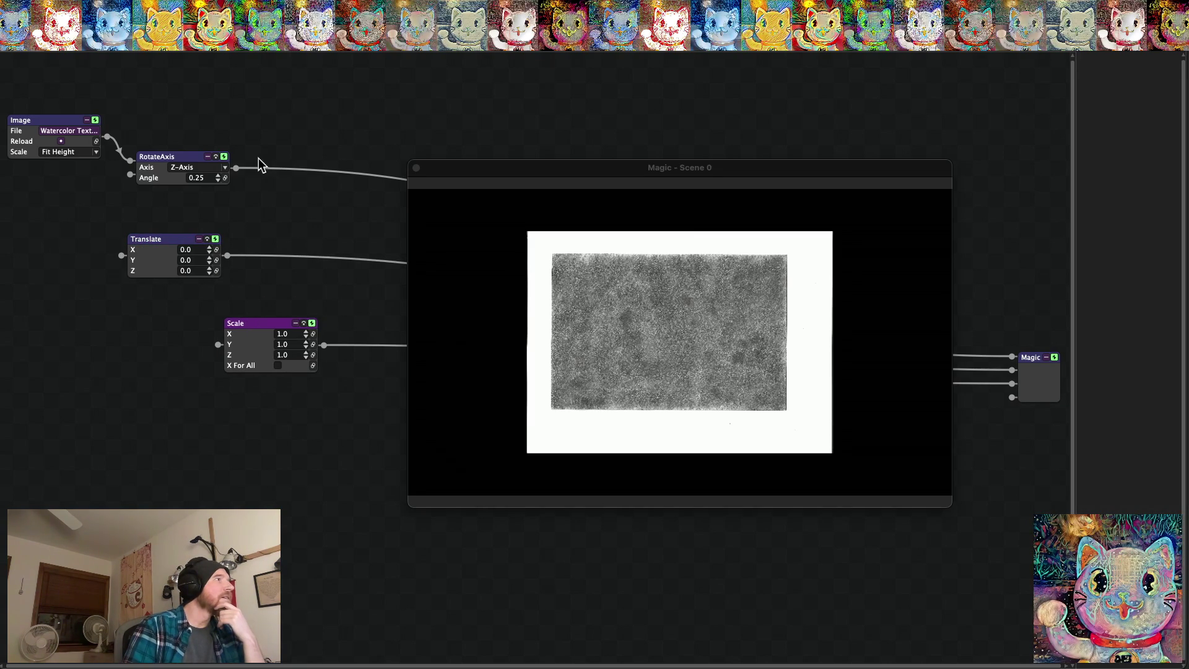
mouse_move(253, 166)
mouse_down()
mouse_move(243, 189)
mouse_move(124, 257)
mouse_up()
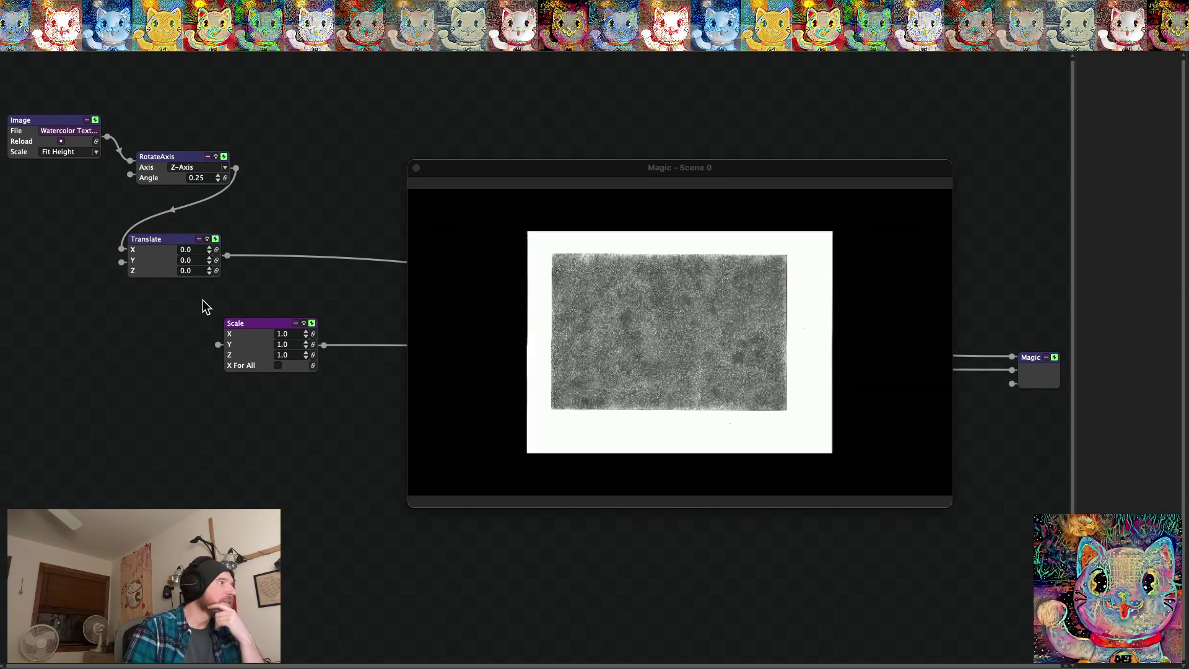
Nudge Translate Y upward and wire Translate's output into the Scale node
click(188, 259)
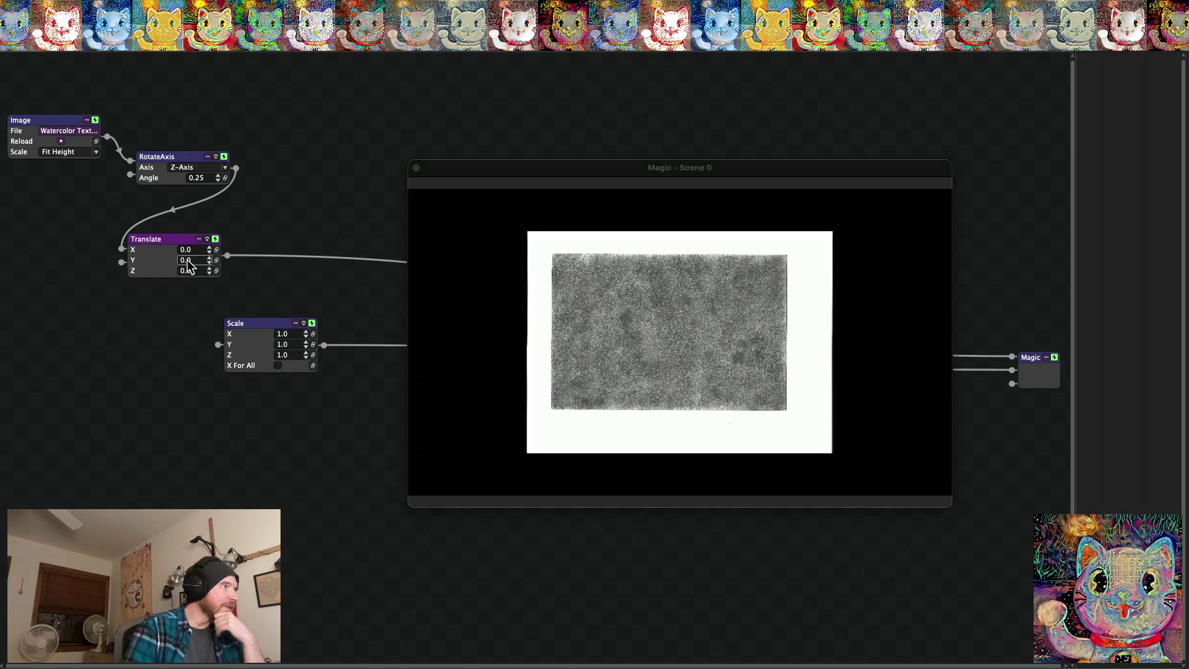
drag(202, 259, 202, 260)
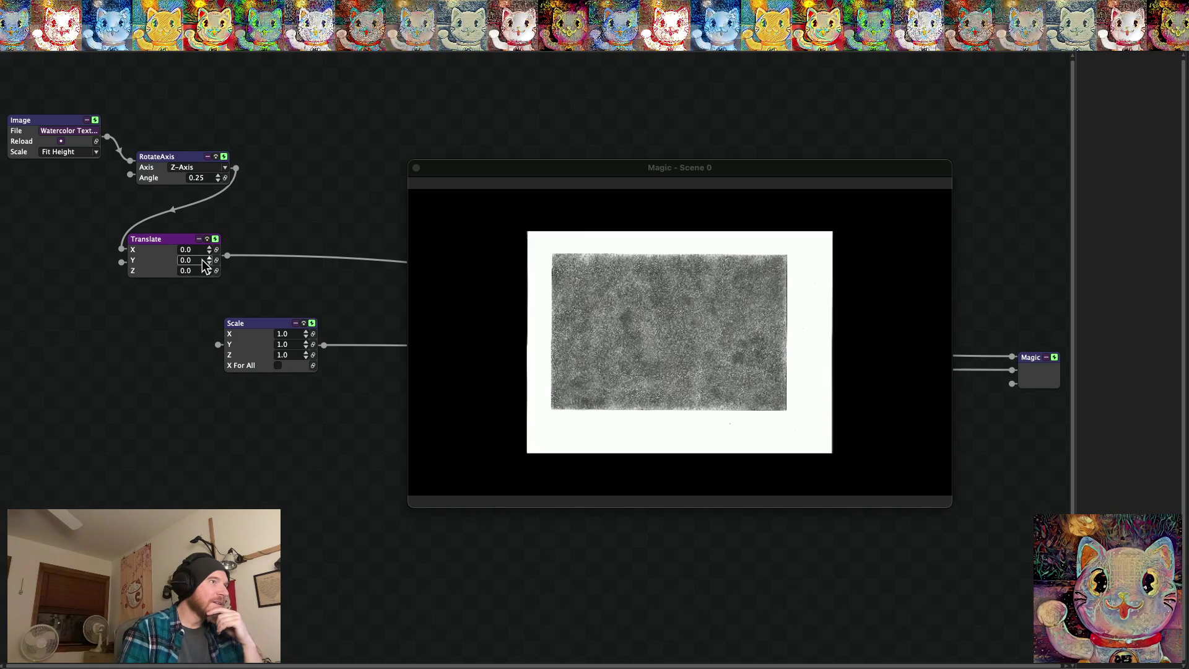
drag(242, 324, 250, 314)
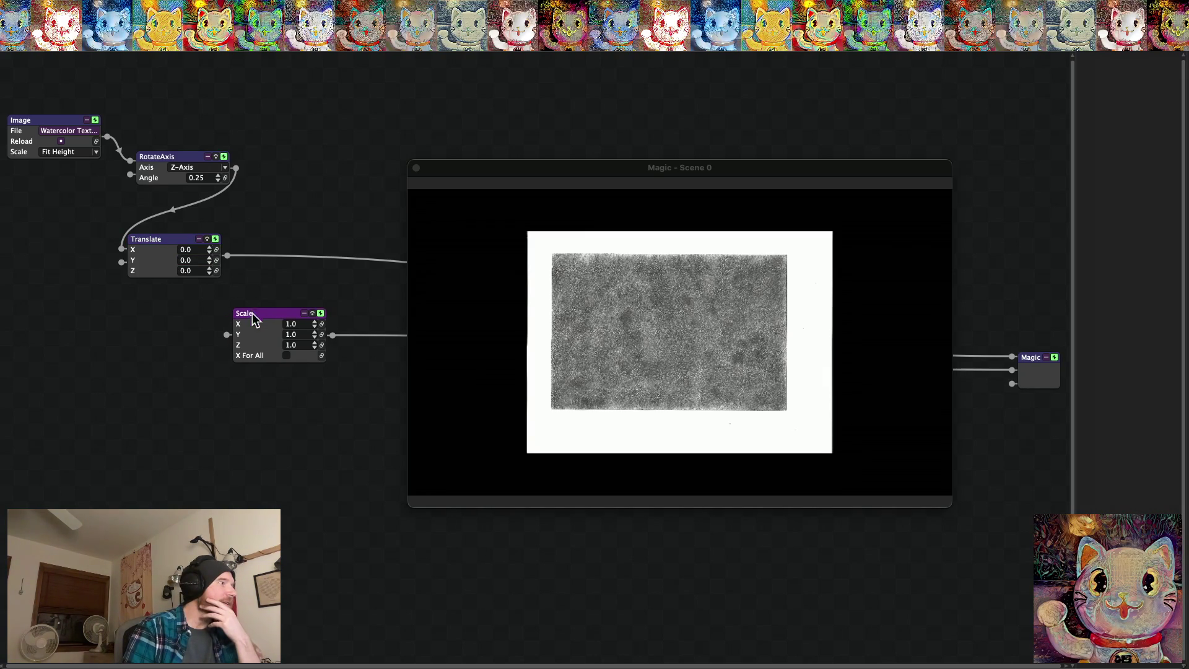
mouse_move(258, 260)
mouse_down()
mouse_move(267, 276)
mouse_move(225, 330)
mouse_up()
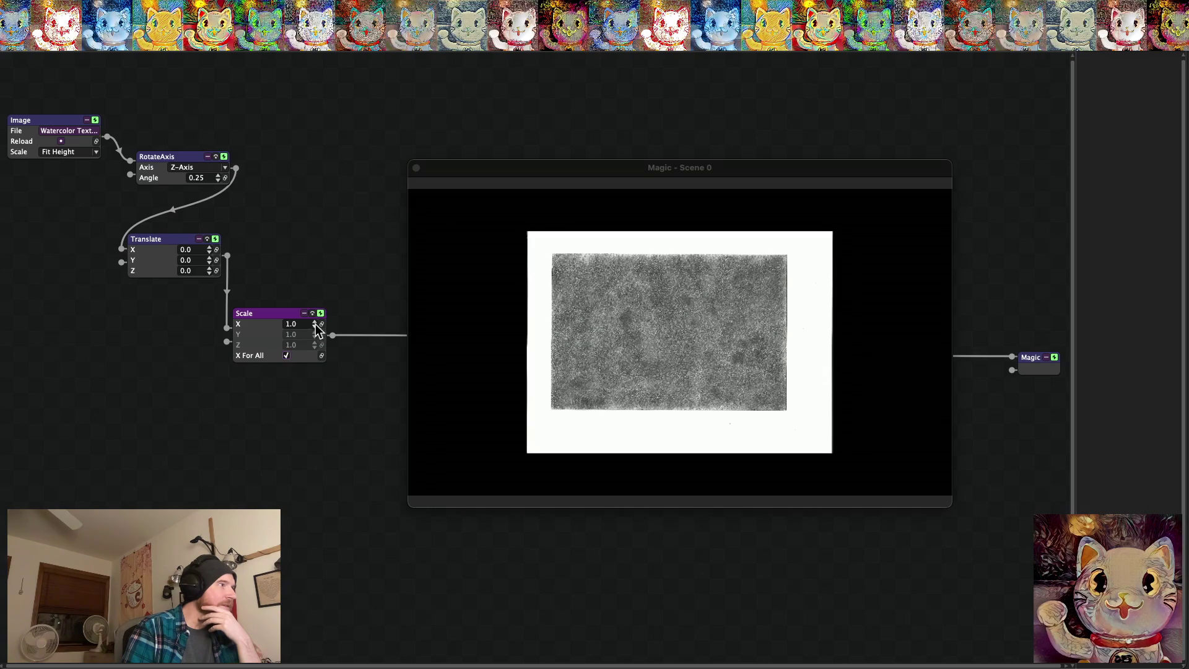
Raise Scale to 2.5 and set Translate X to 0.1
click(314, 321)
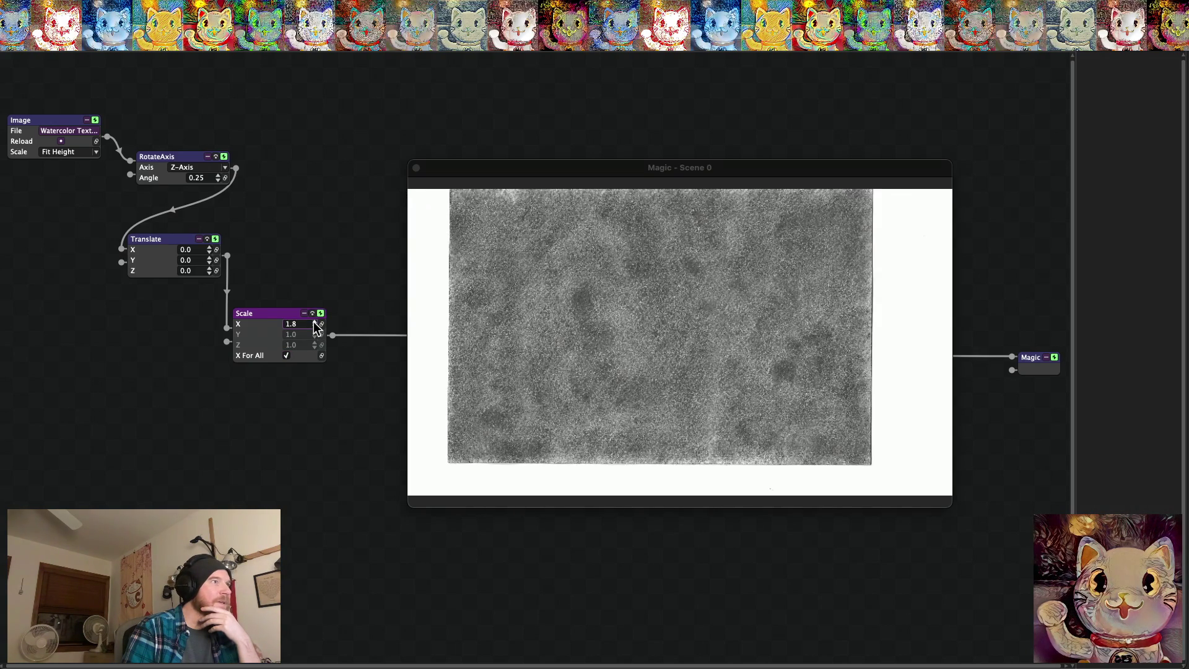
click(314, 321)
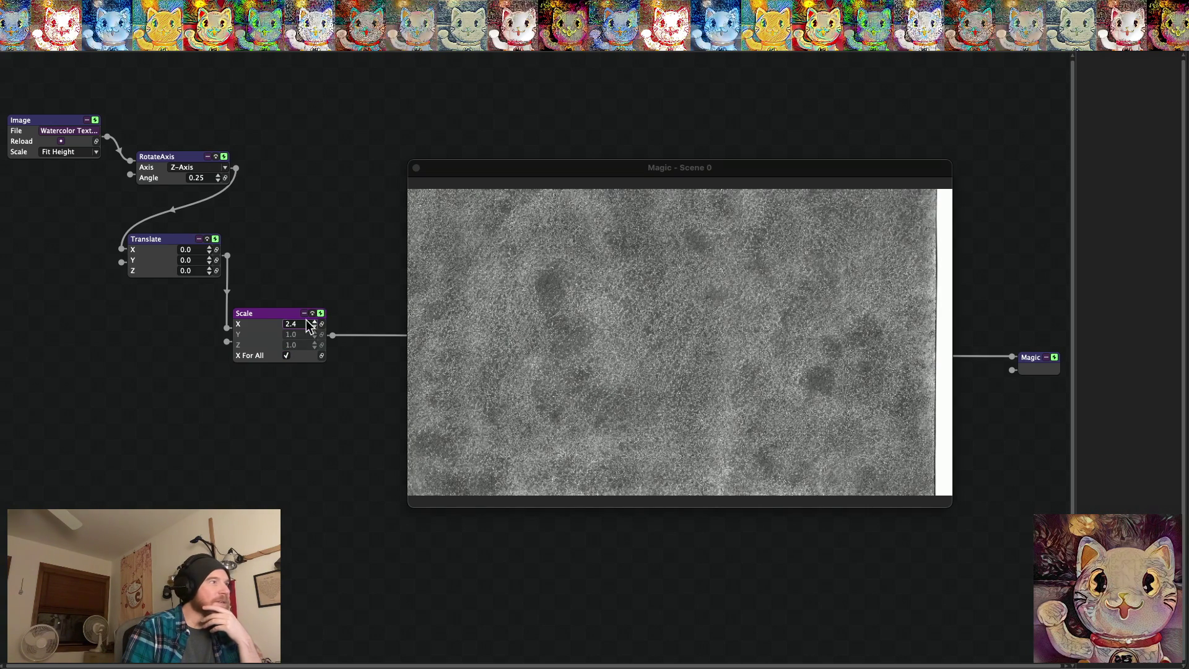
click(209, 248)
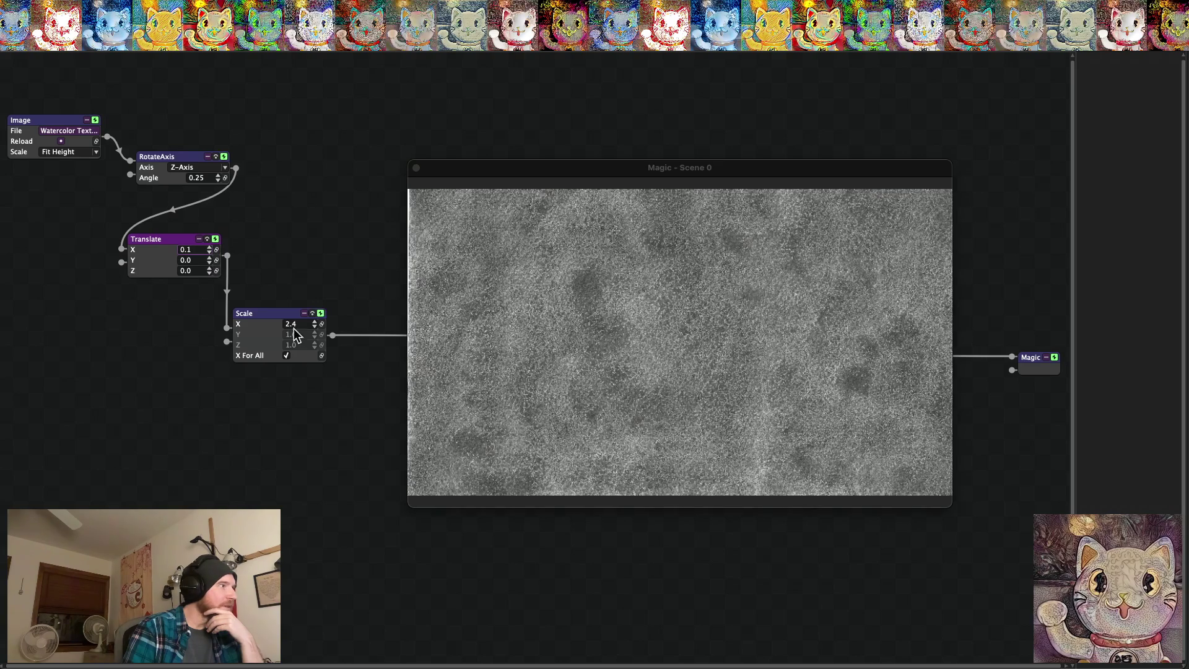
click(314, 322)
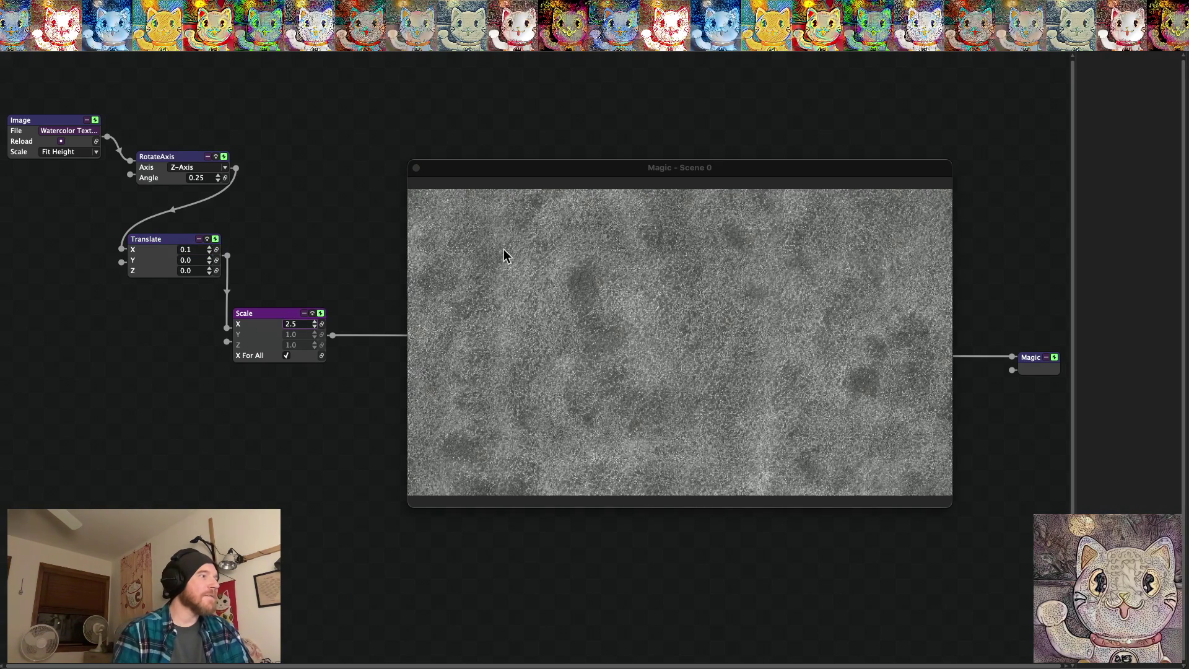
Move and enlarge the Magic - Scene 0 preview window
drag(520, 178, 445, 158)
mouse_move(876, 485)
mouse_down()
mouse_move(950, 457)
mouse_move(955, 537)
mouse_move(991, 526)
mouse_move(940, 491)
mouse_move(898, 486)
mouse_move(931, 505)
mouse_move(934, 451)
mouse_move(857, 470)
mouse_move(876, 469)
mouse_up()
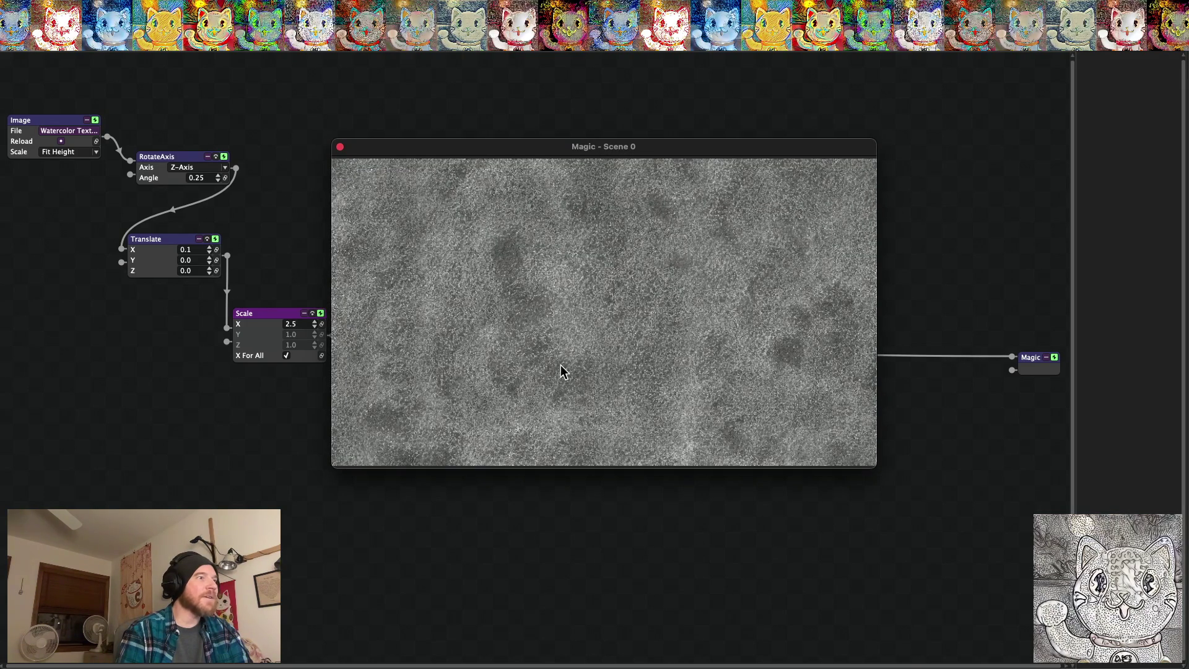
click(198, 429)
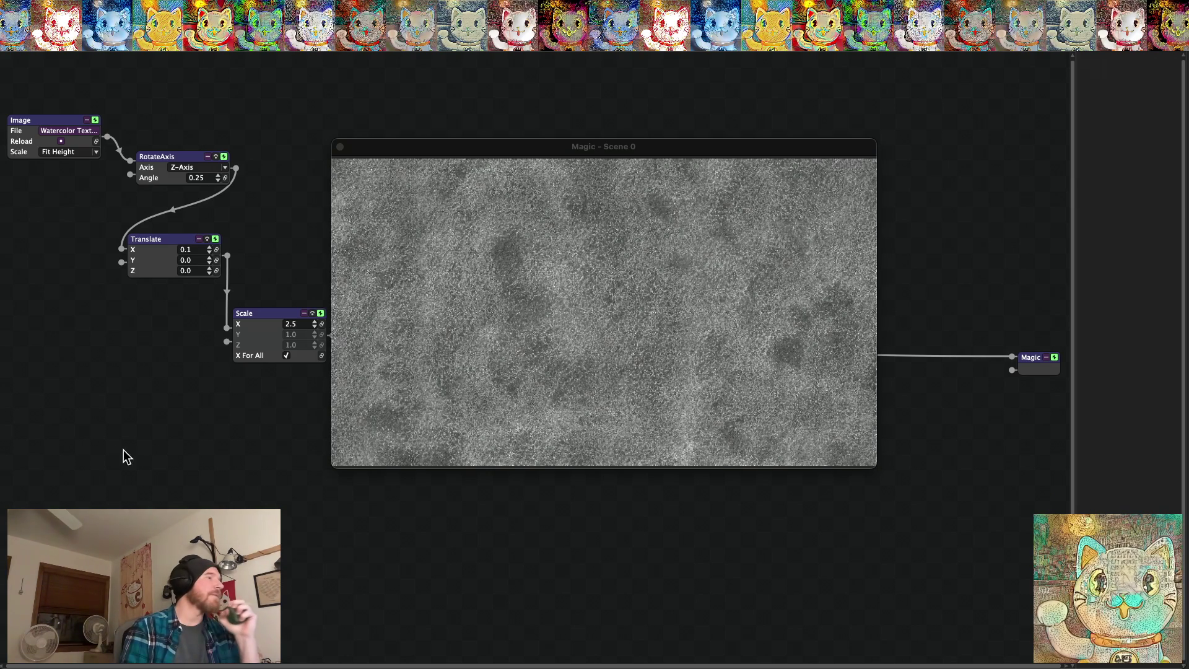
mouse_move(83, 415)
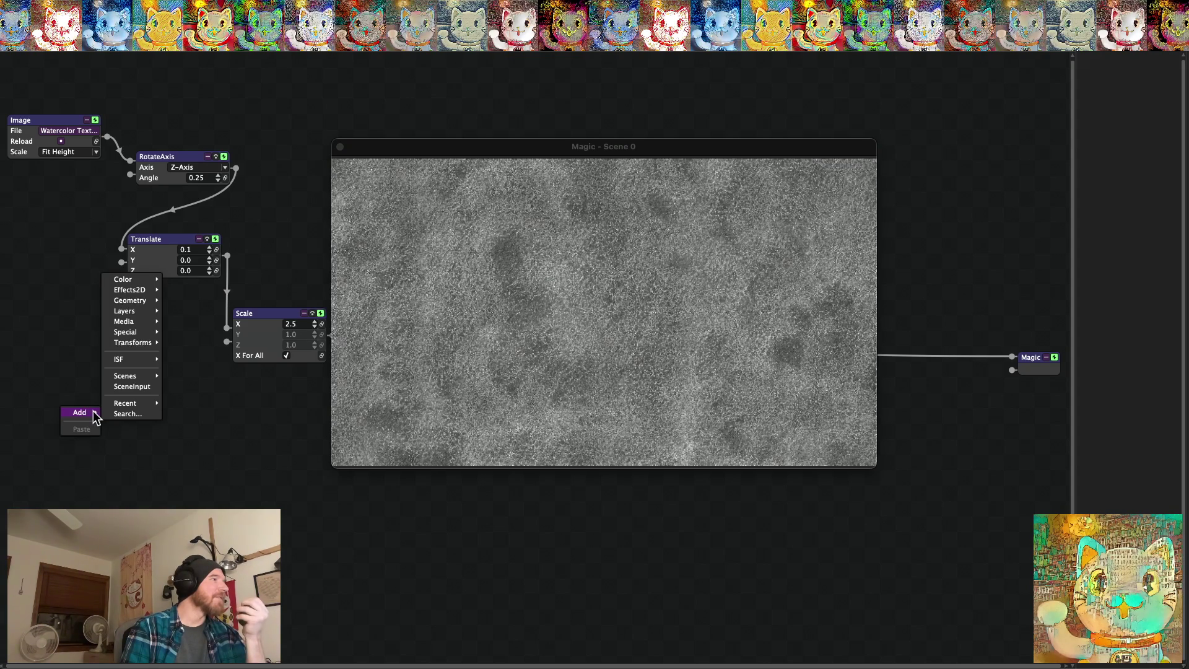
Add a VideoFile node at the lower left and disconnect it from Scale
mouse_move(146, 322)
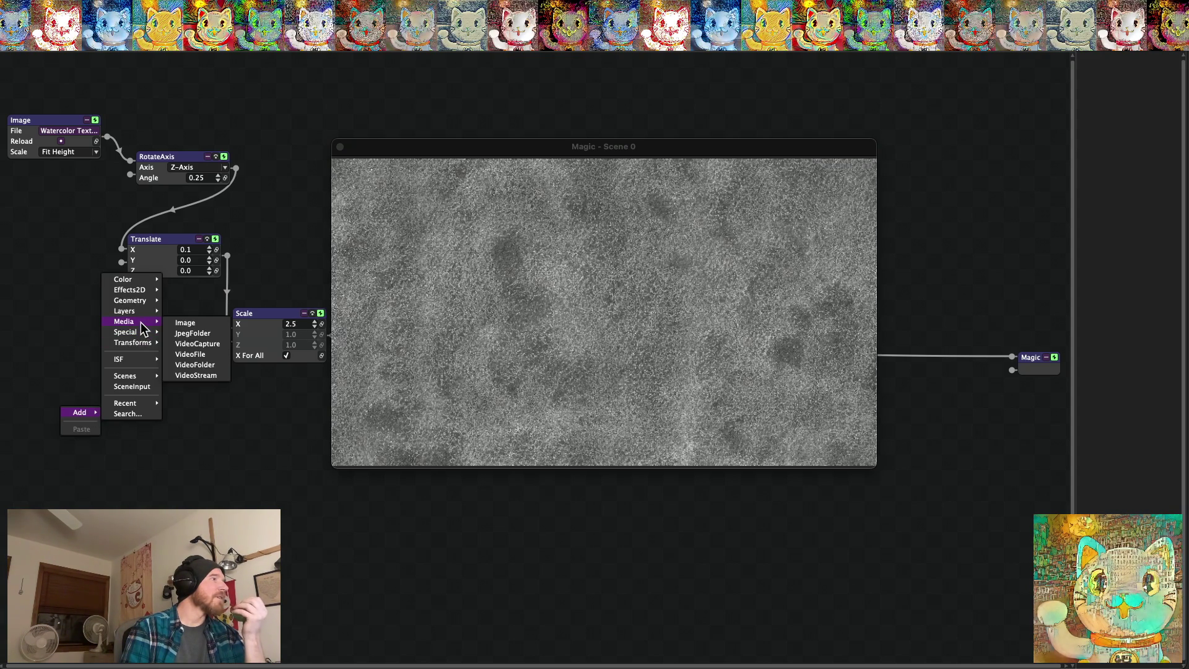
click(188, 354)
drag(127, 445, 72, 436)
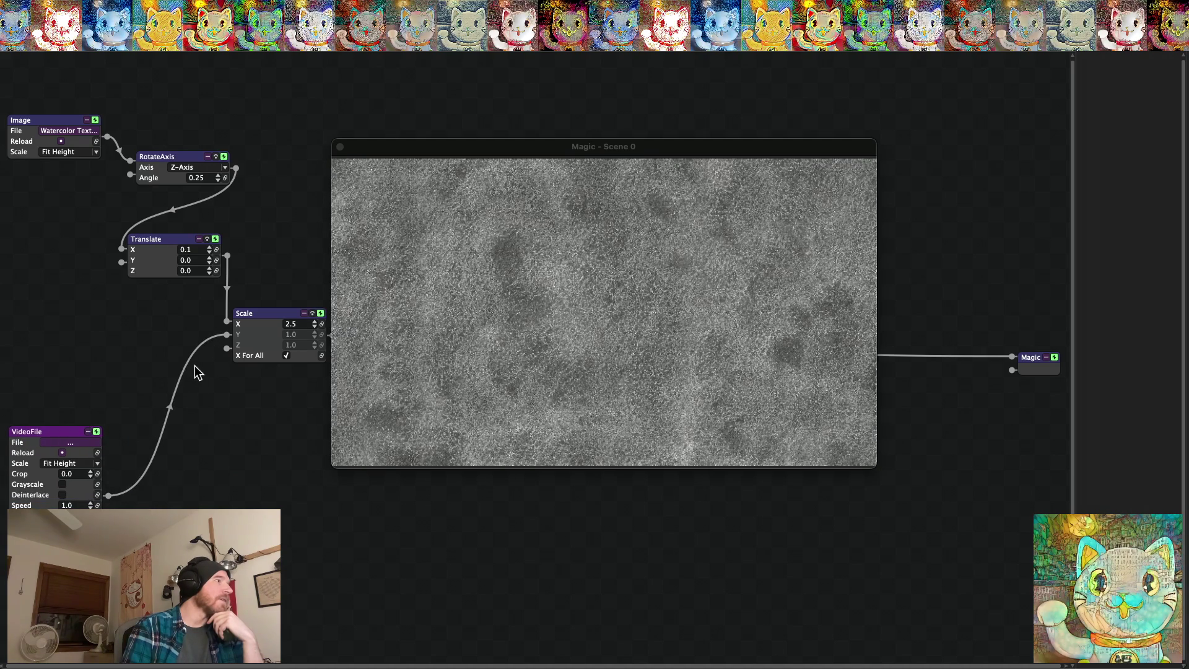
drag(181, 373, 211, 455)
Line up Image, RotateAxis, Translate and Scale in one horizontal row
mouse_move(441, 152)
mouse_down()
mouse_move(392, 473)
mouse_move(450, 478)
mouse_up()
mouse_move(169, 244)
mouse_down()
mouse_move(298, 154)
mouse_move(286, 160)
mouse_up()
drag(274, 314, 391, 144)
drag(65, 118, 83, 151)
Add a Lighten-mode Blend node wired into Magic and move it beside the Scale chain
right_click(630, 107)
mouse_move(659, 110)
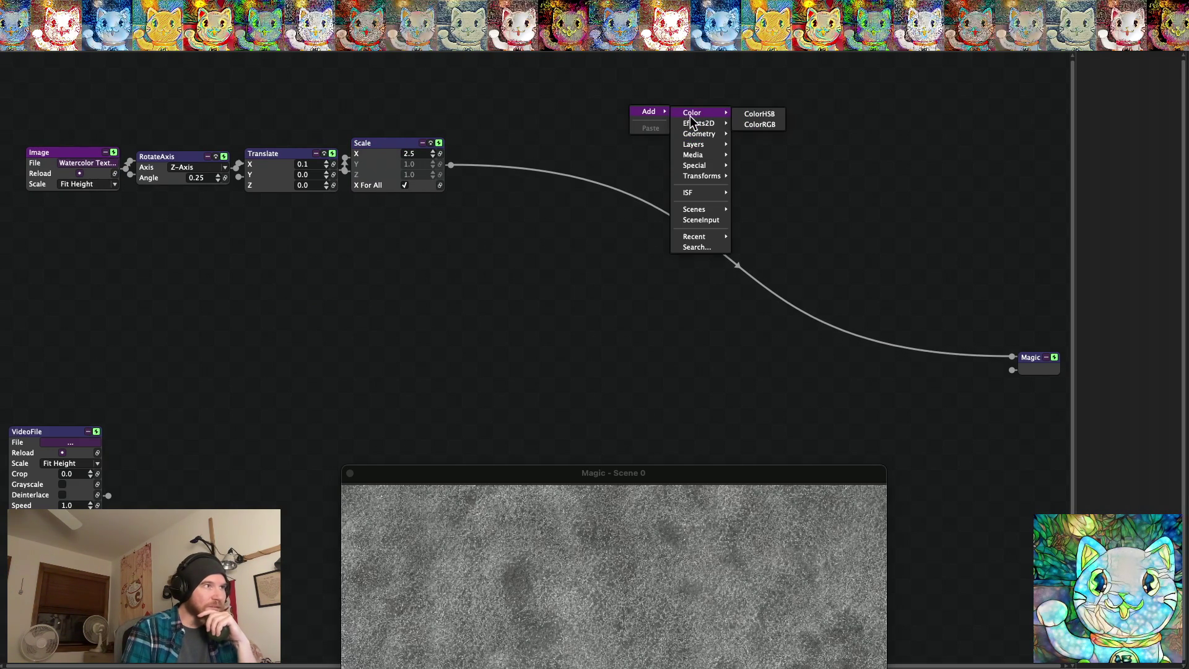
mouse_move(697, 175)
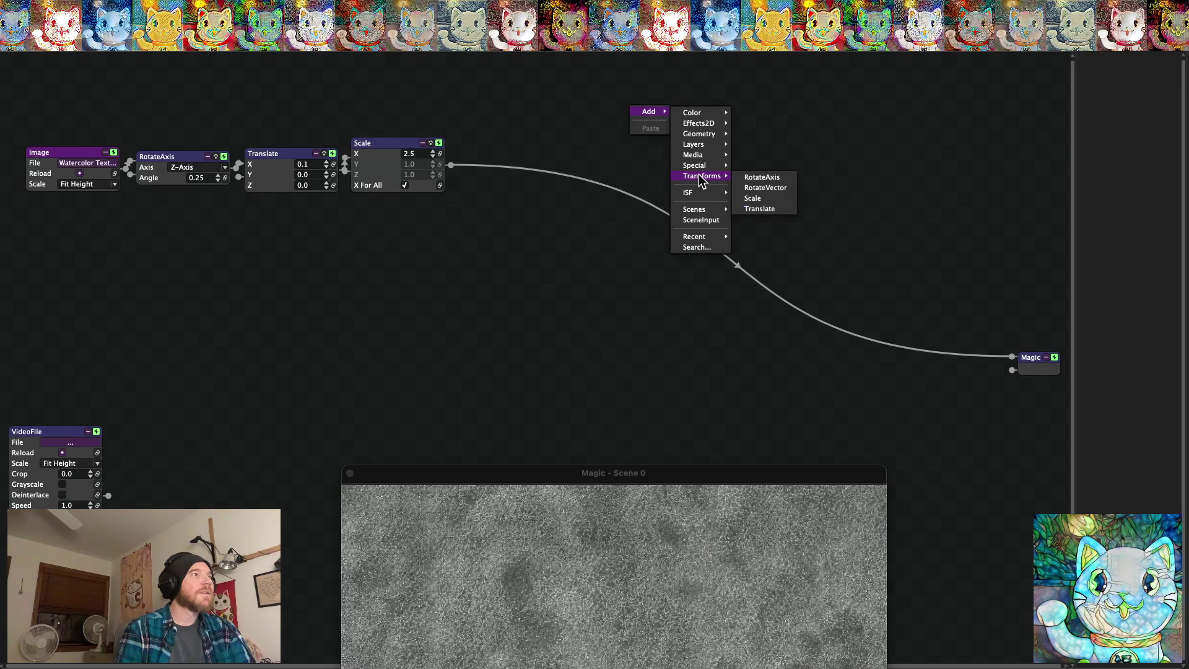
mouse_move(701, 145)
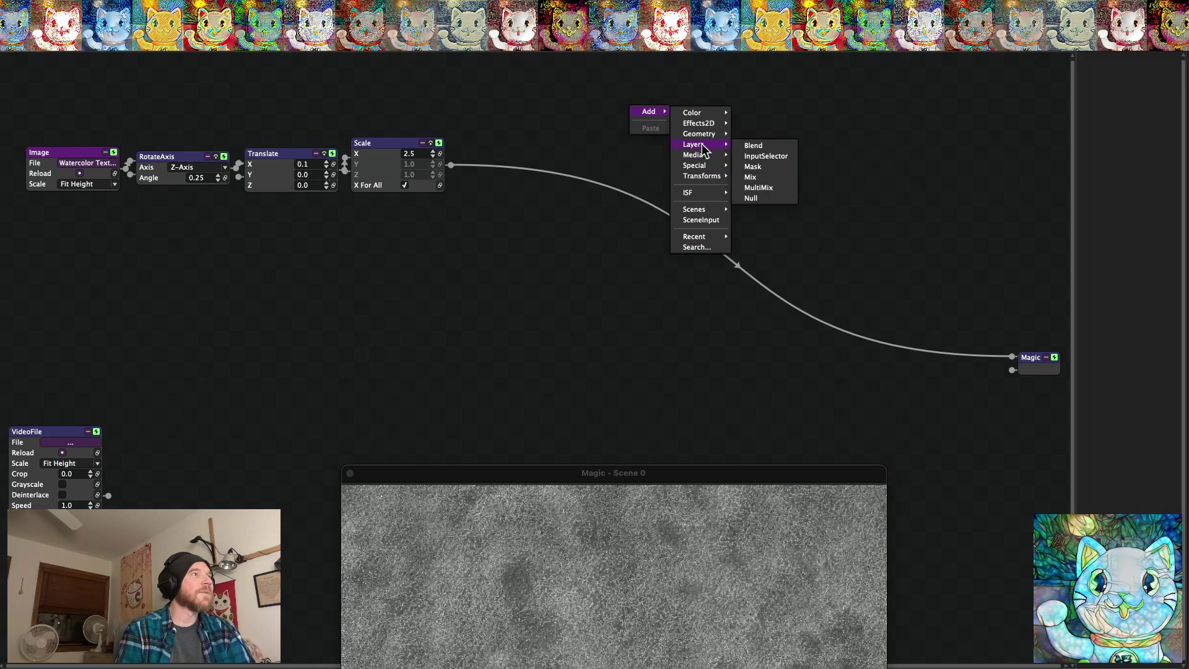
click(752, 146)
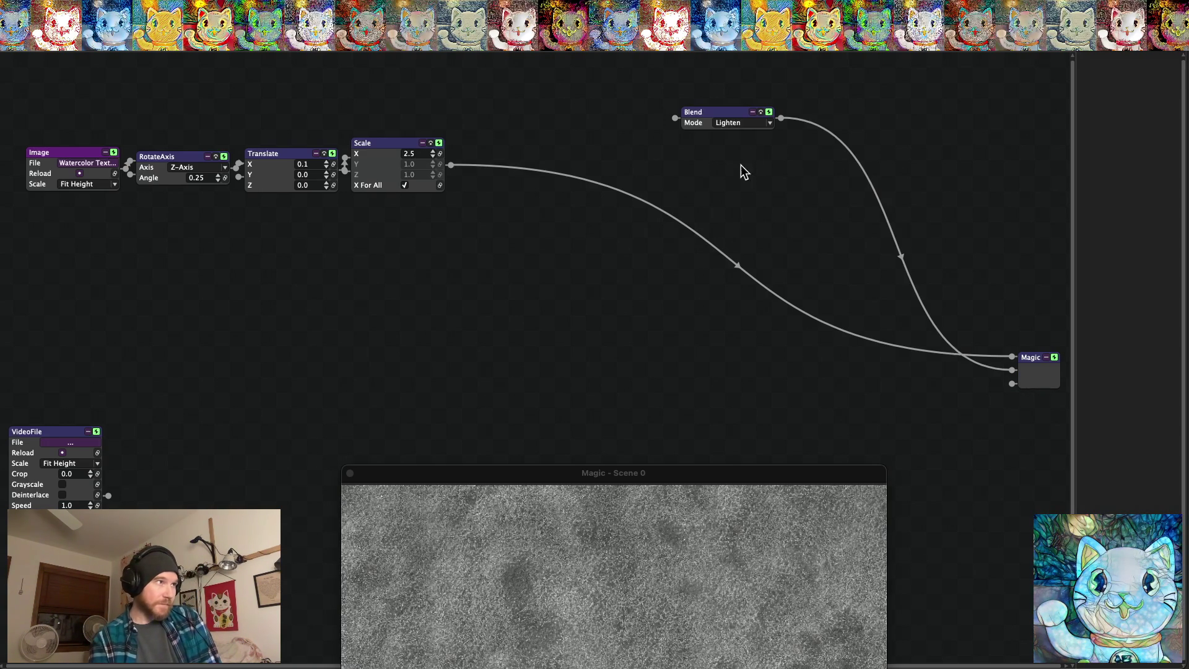
drag(727, 117, 770, 168)
Feed Scale into Blend's first input and VideoFile into its second, then browse for a video
drag(882, 345, 721, 173)
mouse_move(109, 495)
mouse_down()
mouse_move(531, 317)
mouse_move(701, 205)
mouse_move(719, 175)
mouse_up()
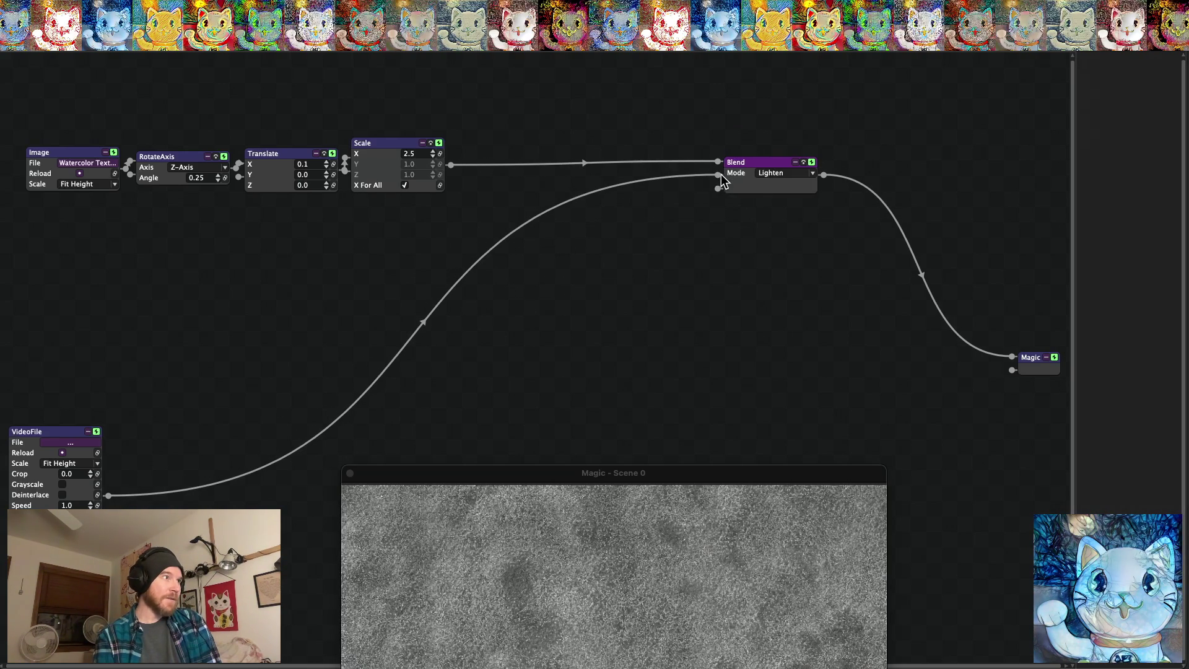
mouse_move(47, 431)
mouse_down()
mouse_move(180, 332)
mouse_move(202, 298)
mouse_up()
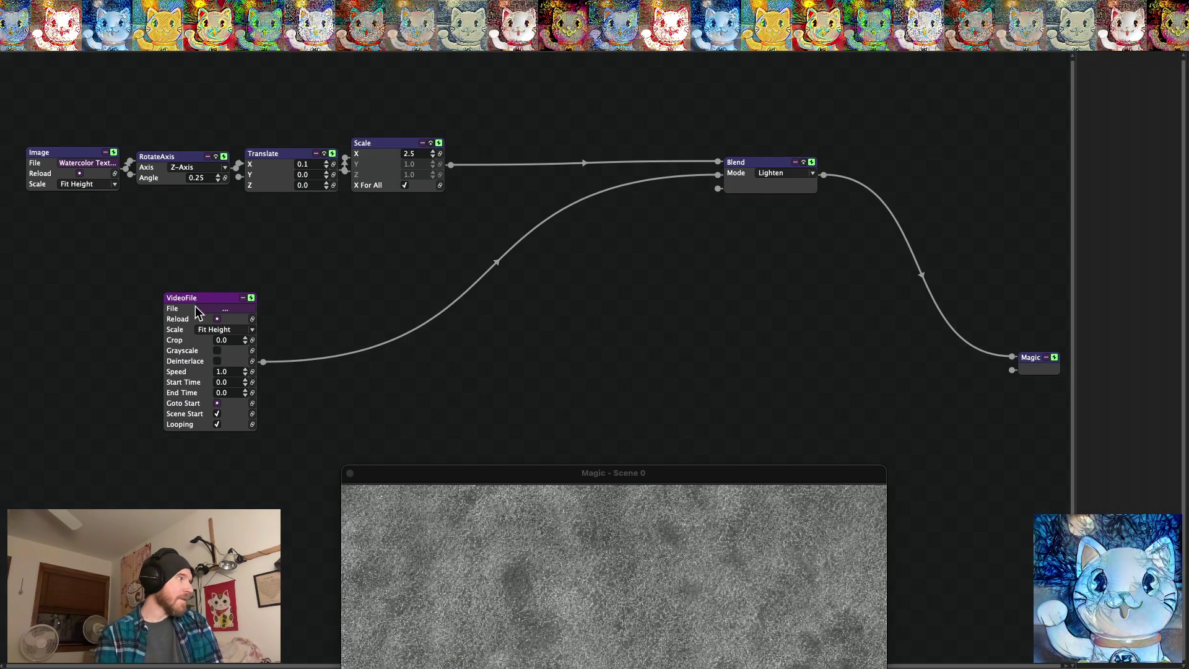
click(224, 309)
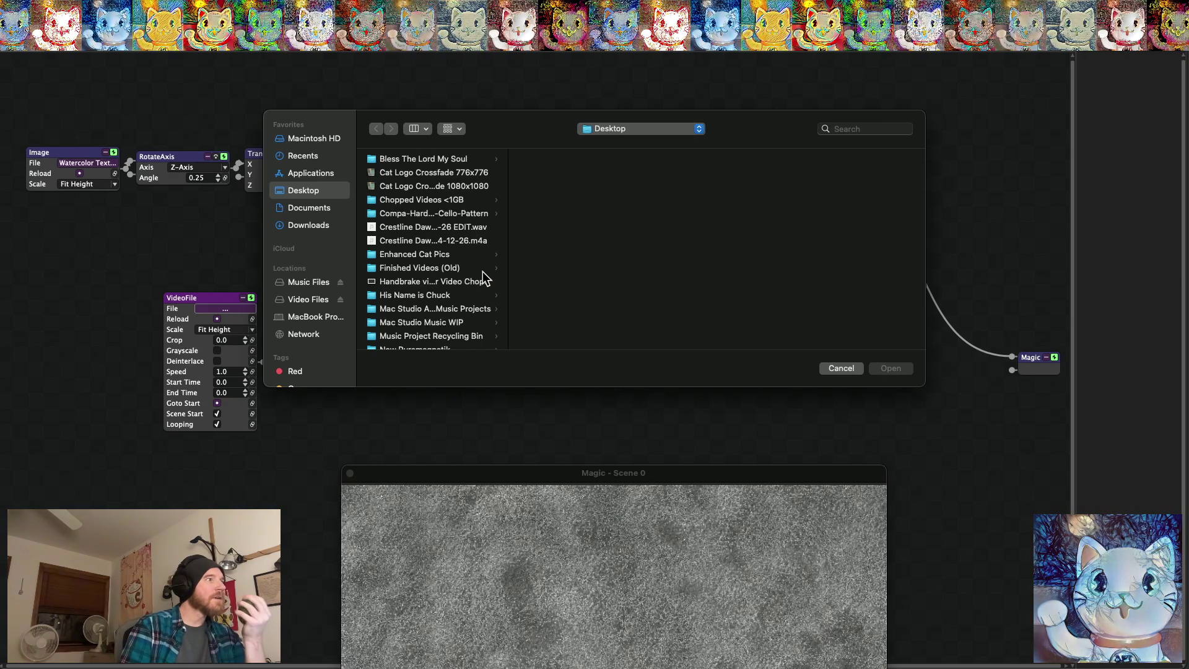
Cancel the VideoFile file browser without picking a video, then hide Magic to show the desktop
click(840, 368)
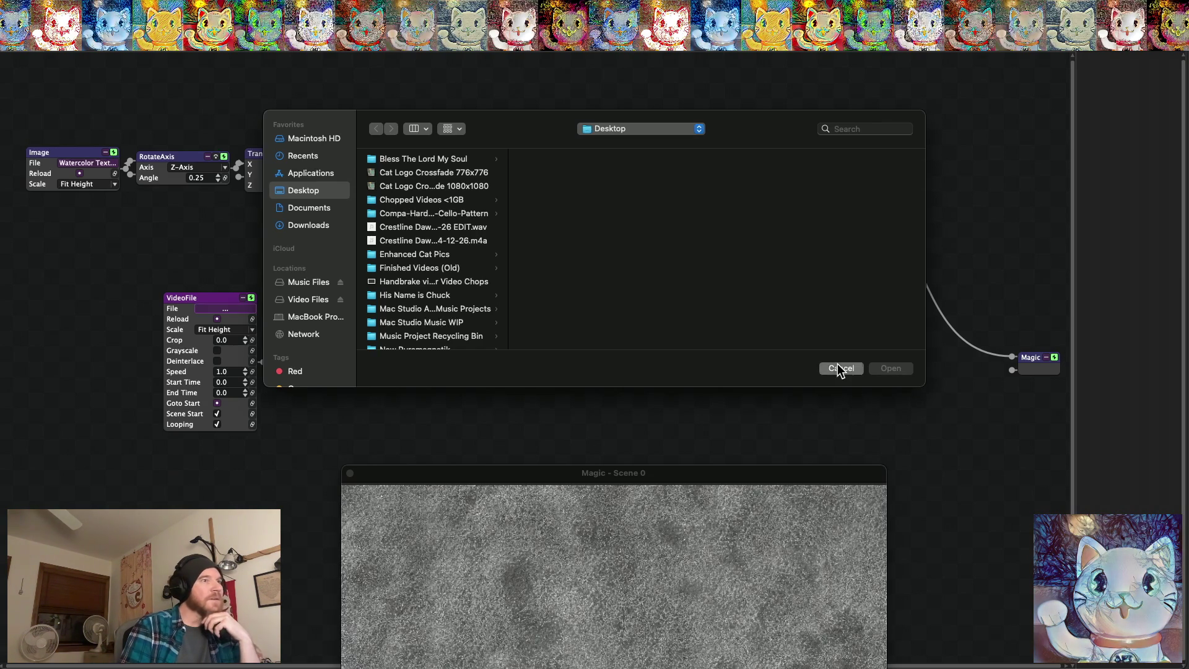
key(super+q)
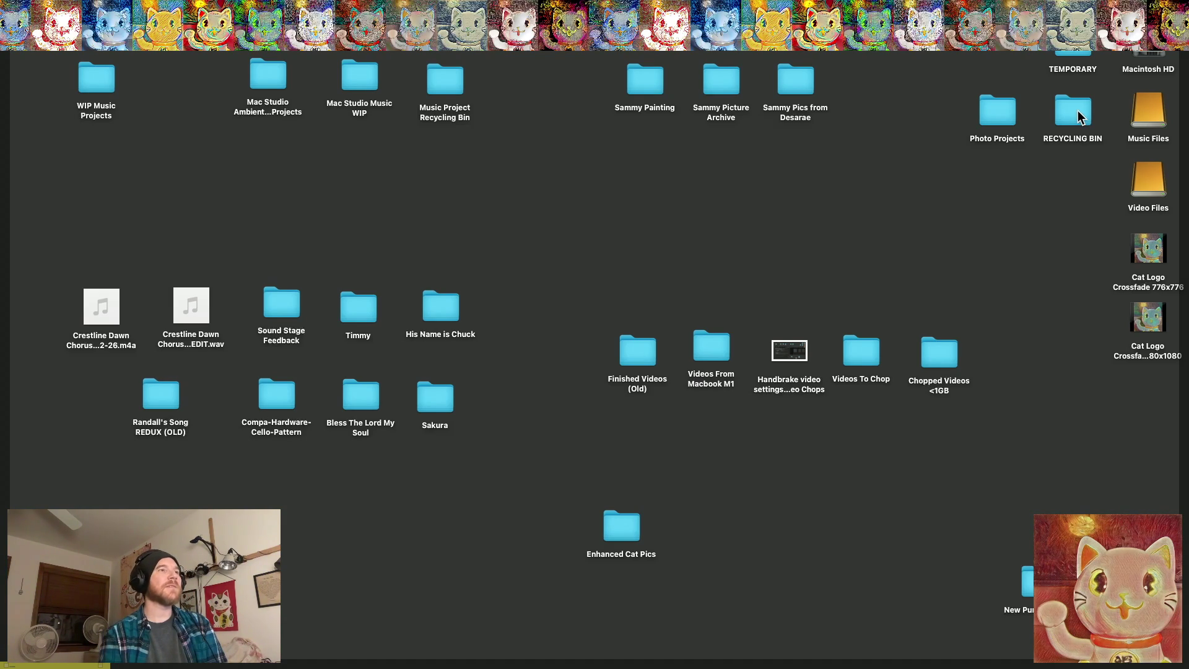
Browse from the Video Files drive through Envato Elements into the Timelapse Videos folder
double_click(1149, 181)
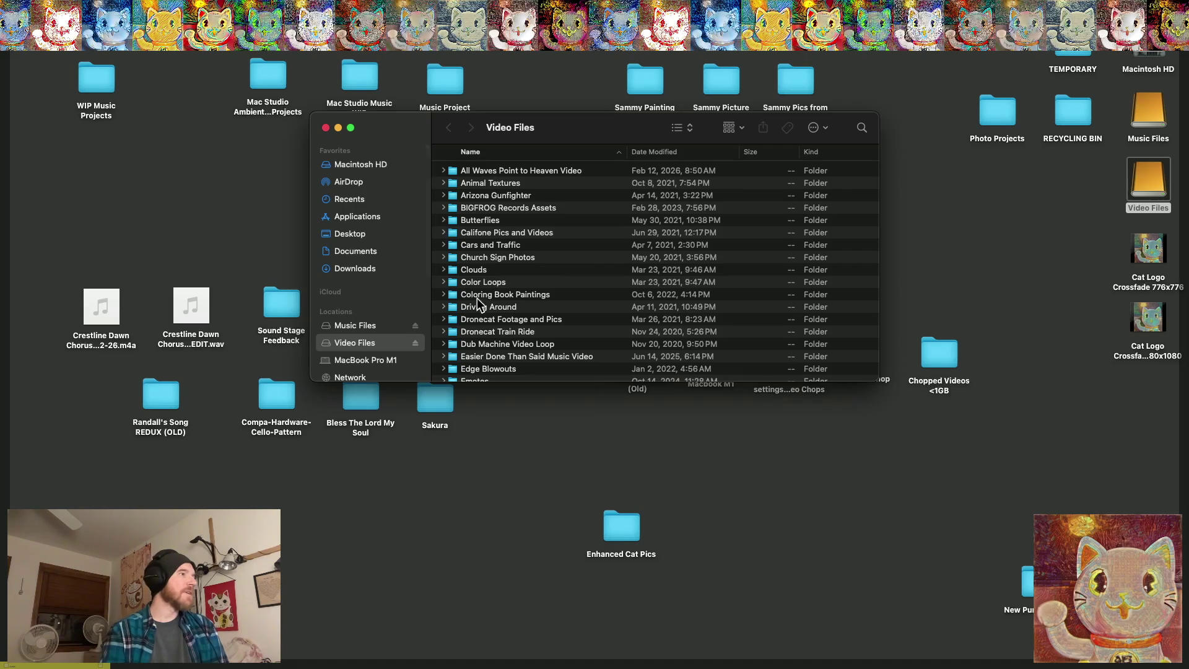
scroll(484, 298, down, 15)
scroll(483, 296, down, 3)
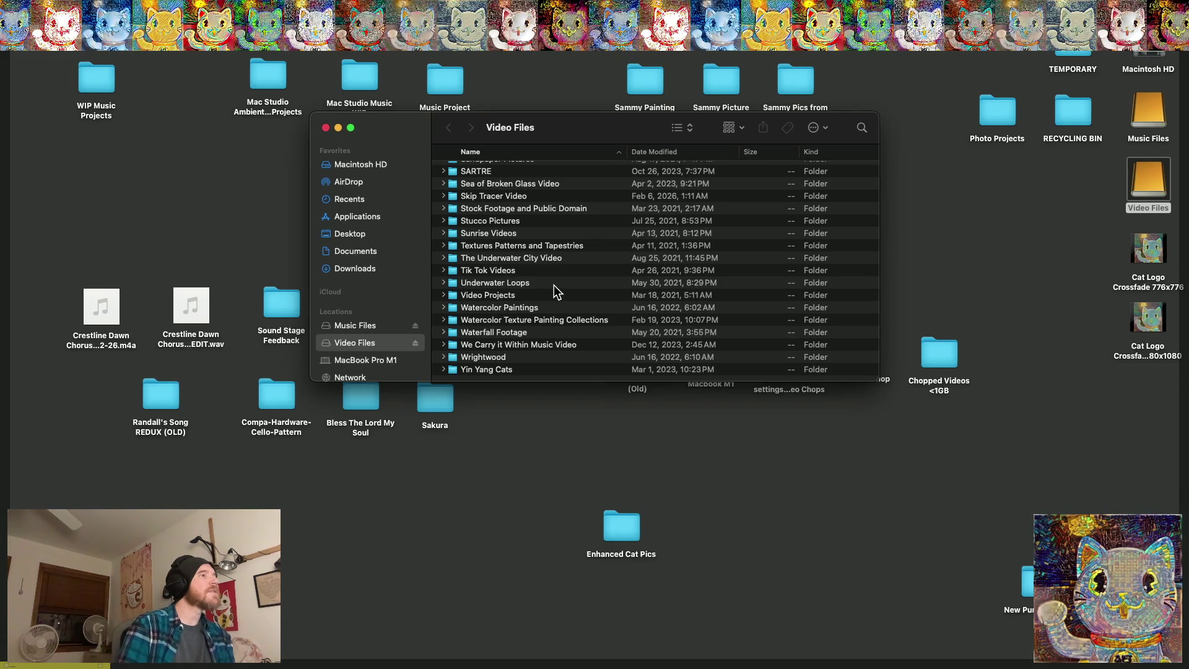
scroll(513, 261, up, 10)
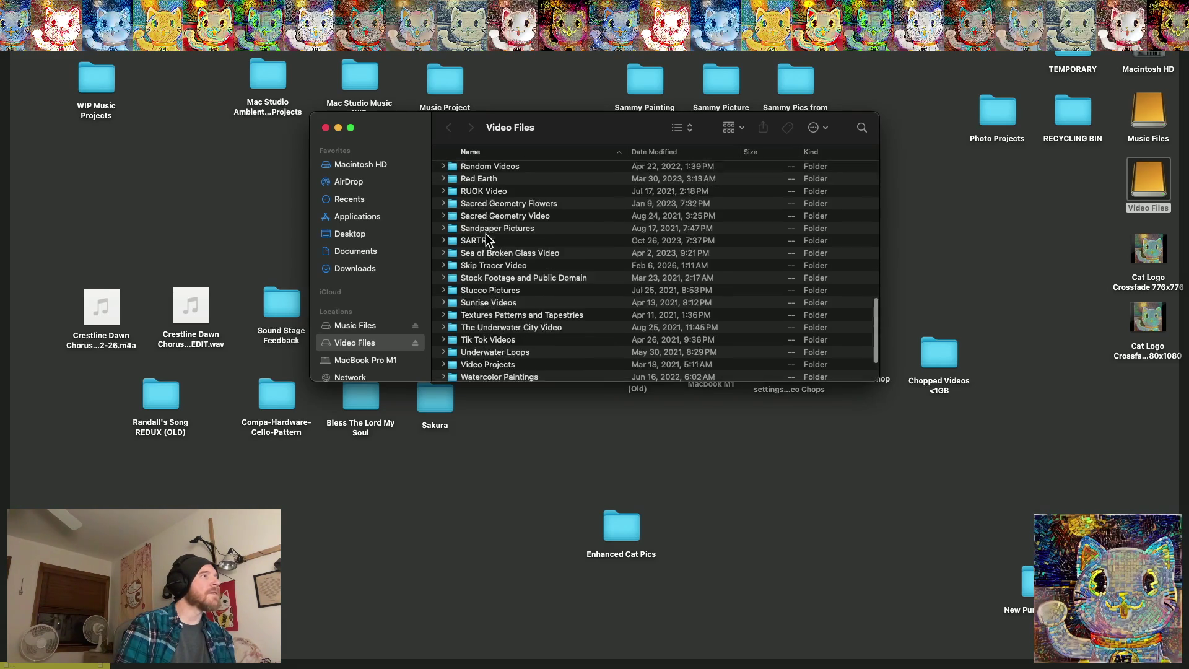
scroll(486, 236, up, 10)
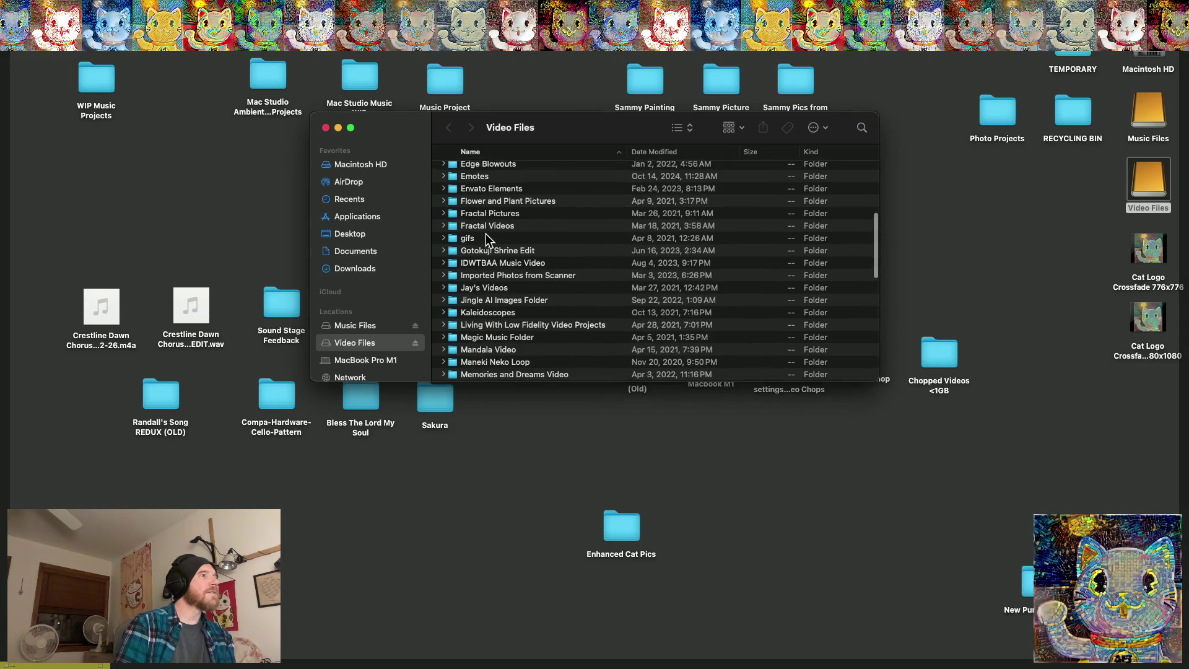
double_click(474, 272)
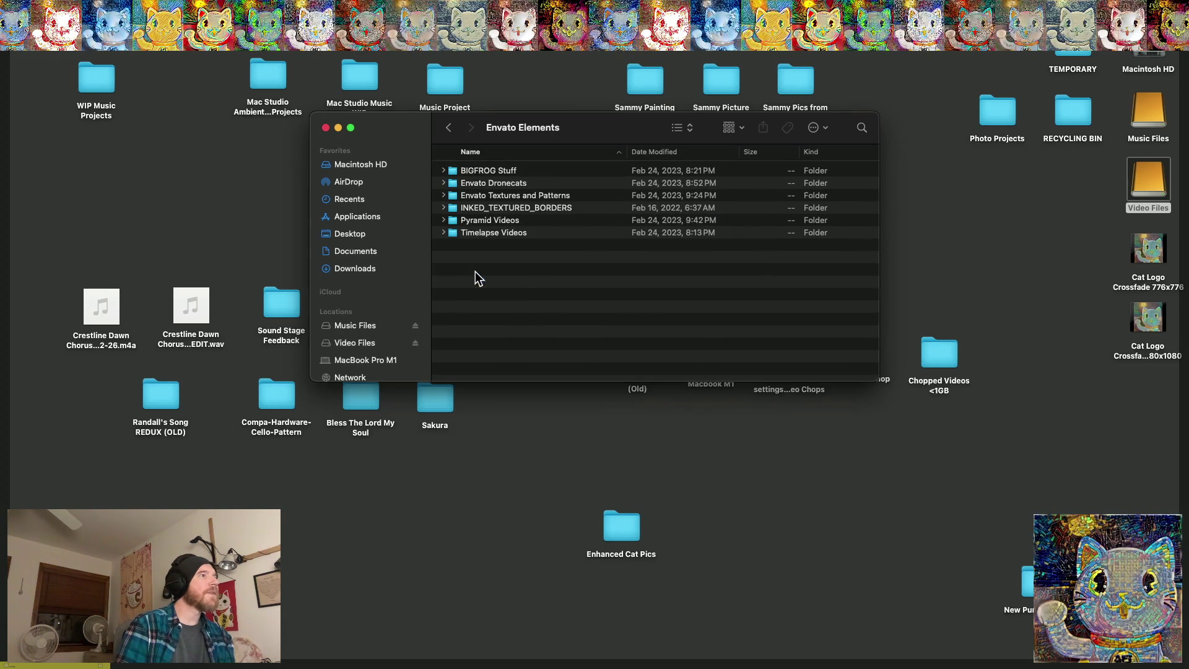
scroll(505, 218, right, 1)
scroll(490, 189, left, 1)
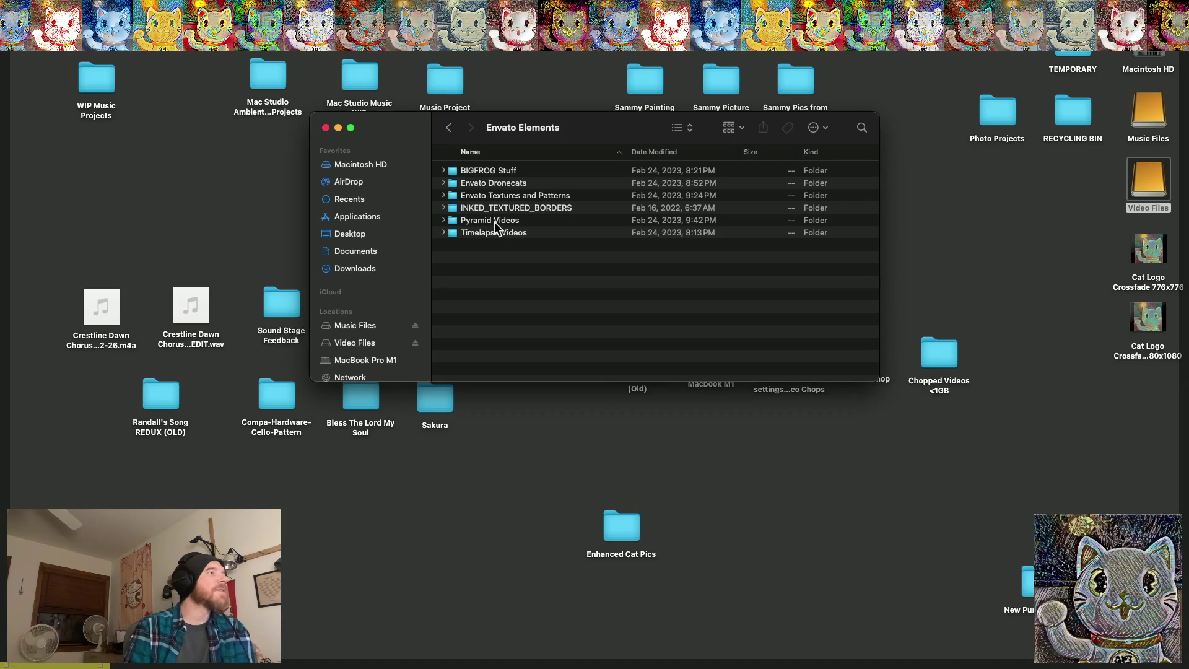
double_click(495, 233)
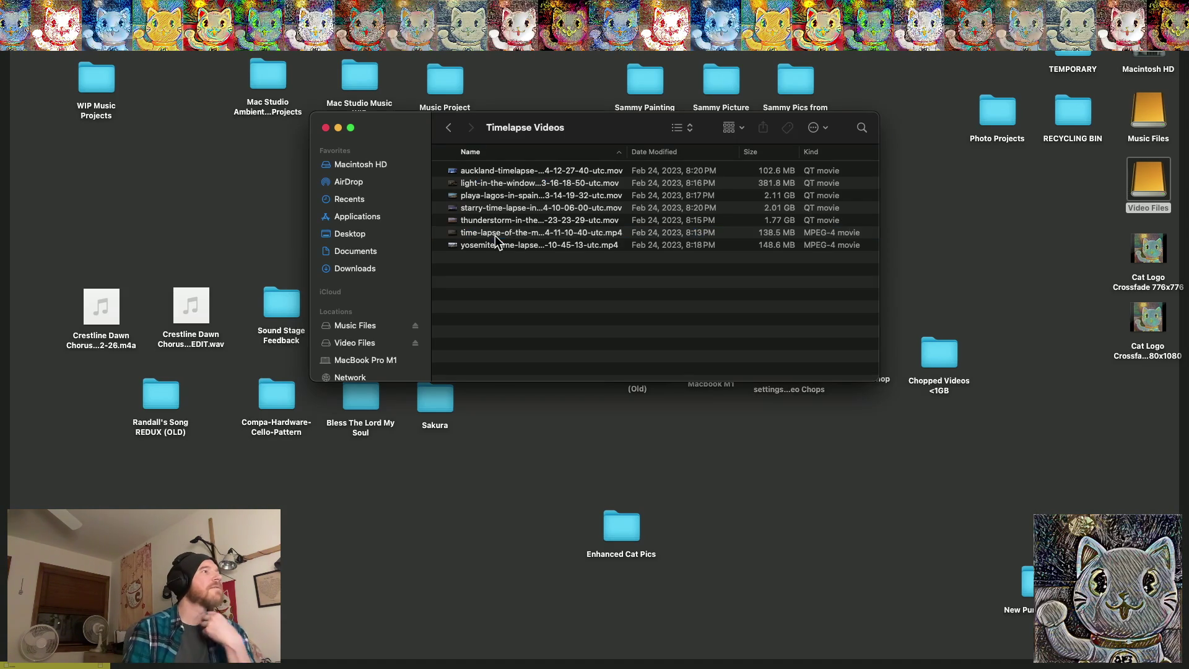
Preview the Auckland and window-lights time-lapse clips in QuickTime Player
double_click(506, 168)
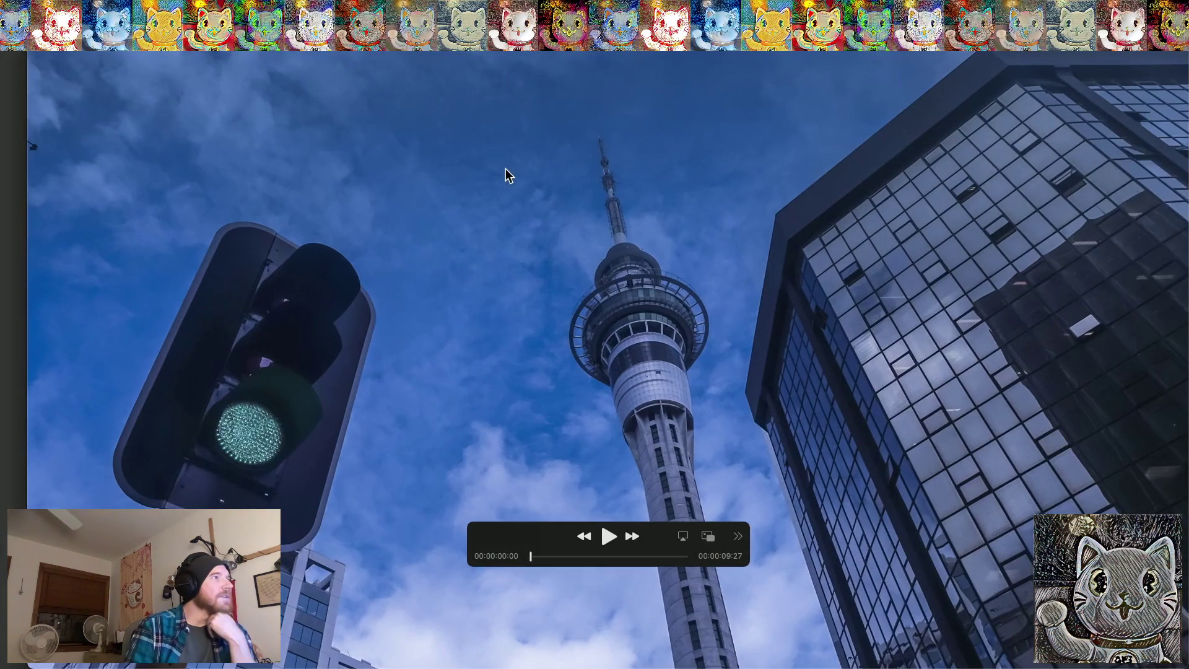
click(610, 537)
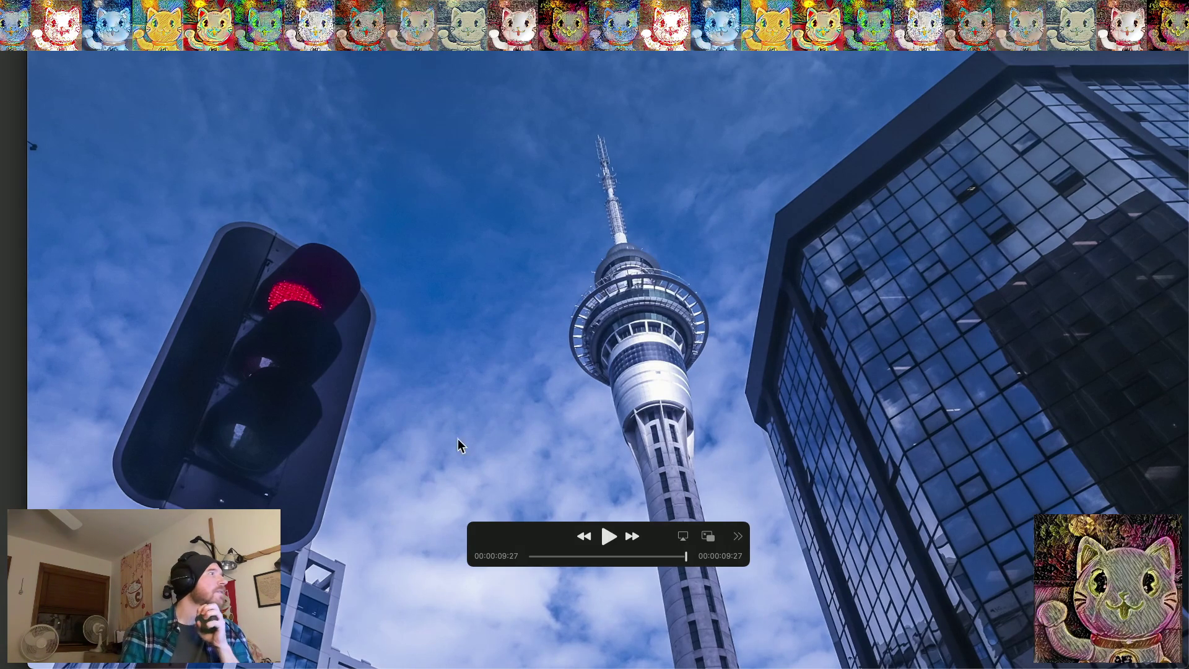
key(super+w)
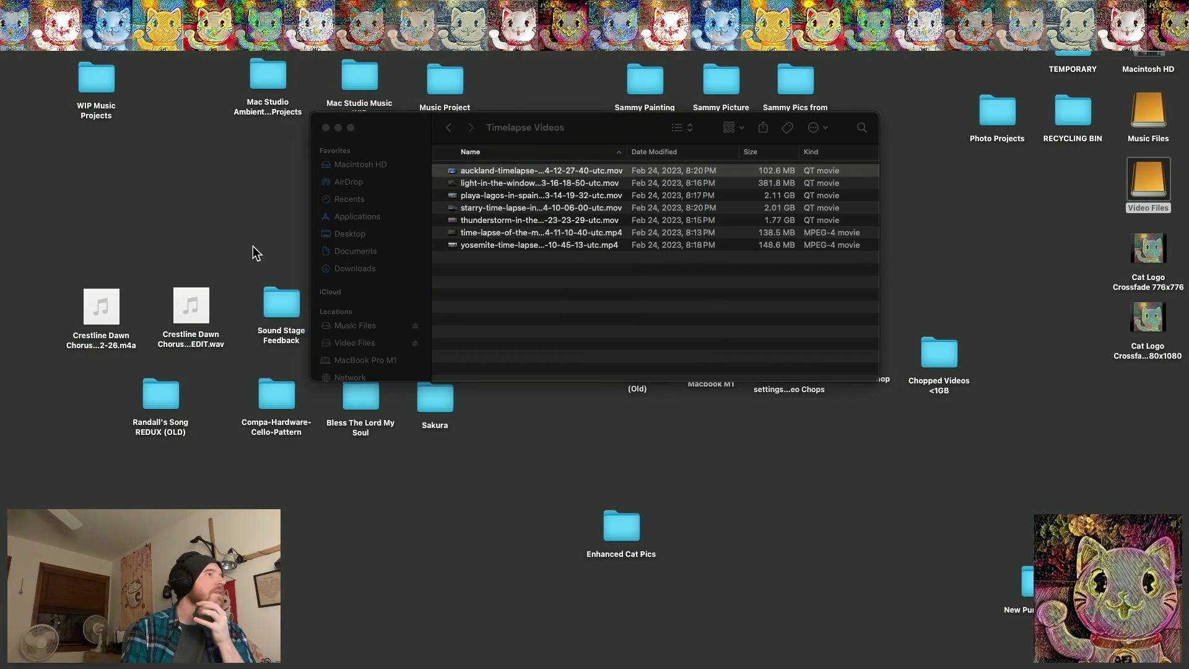
double_click(528, 185)
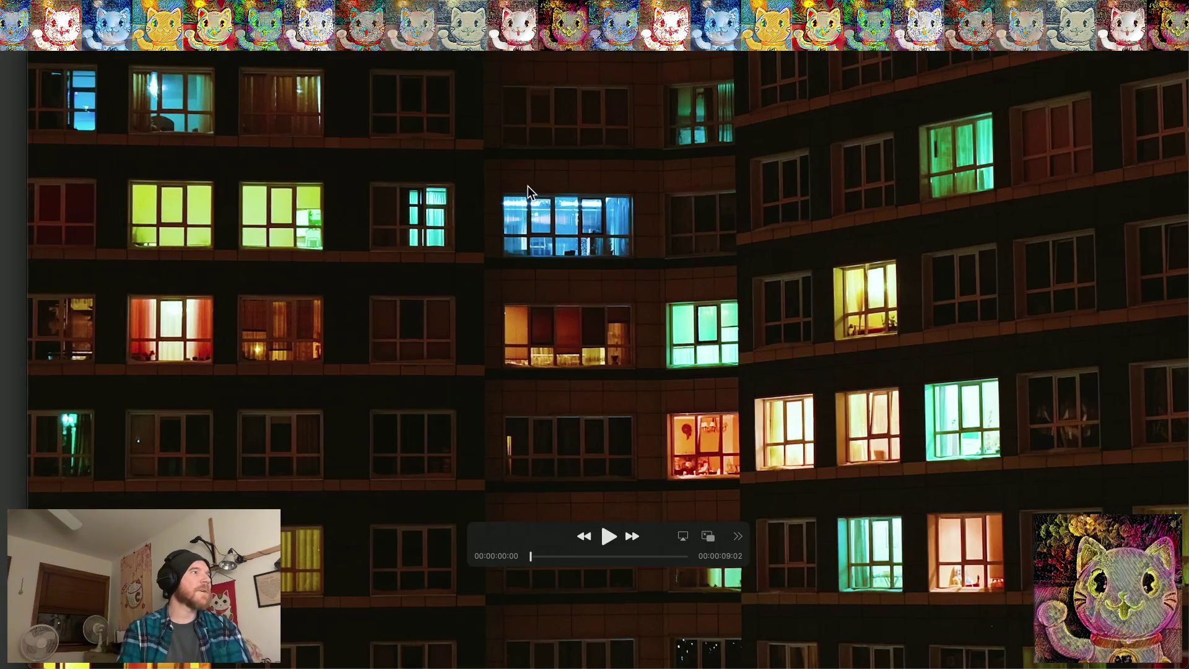
key(space)
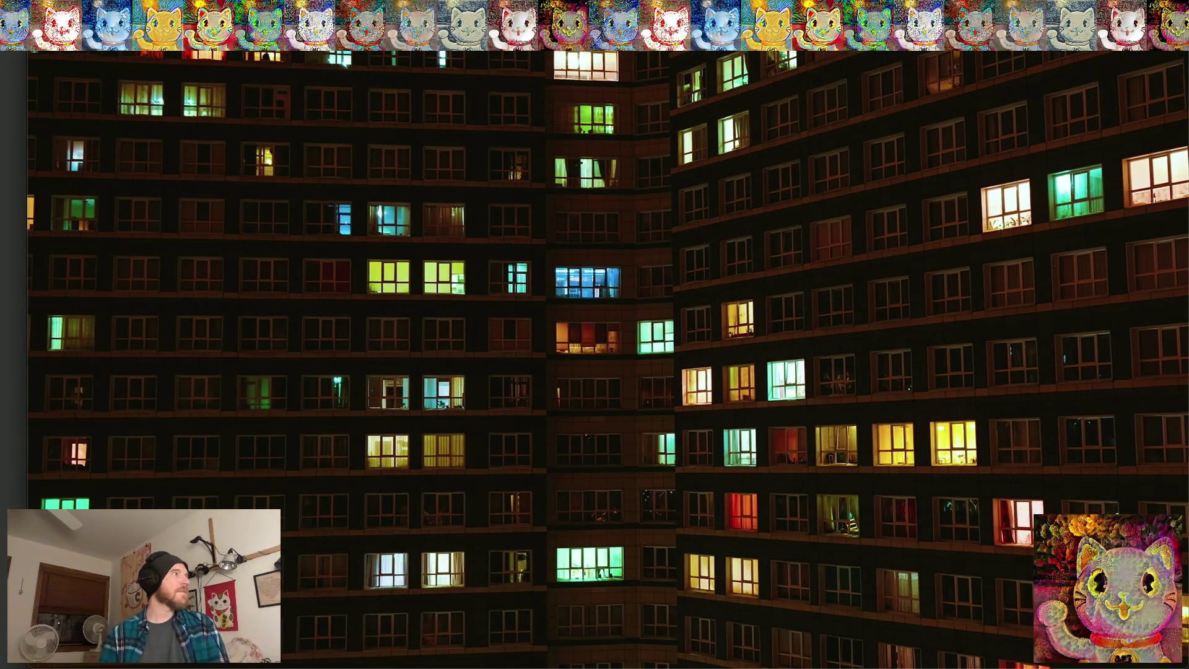
key(space)
key(super+w)
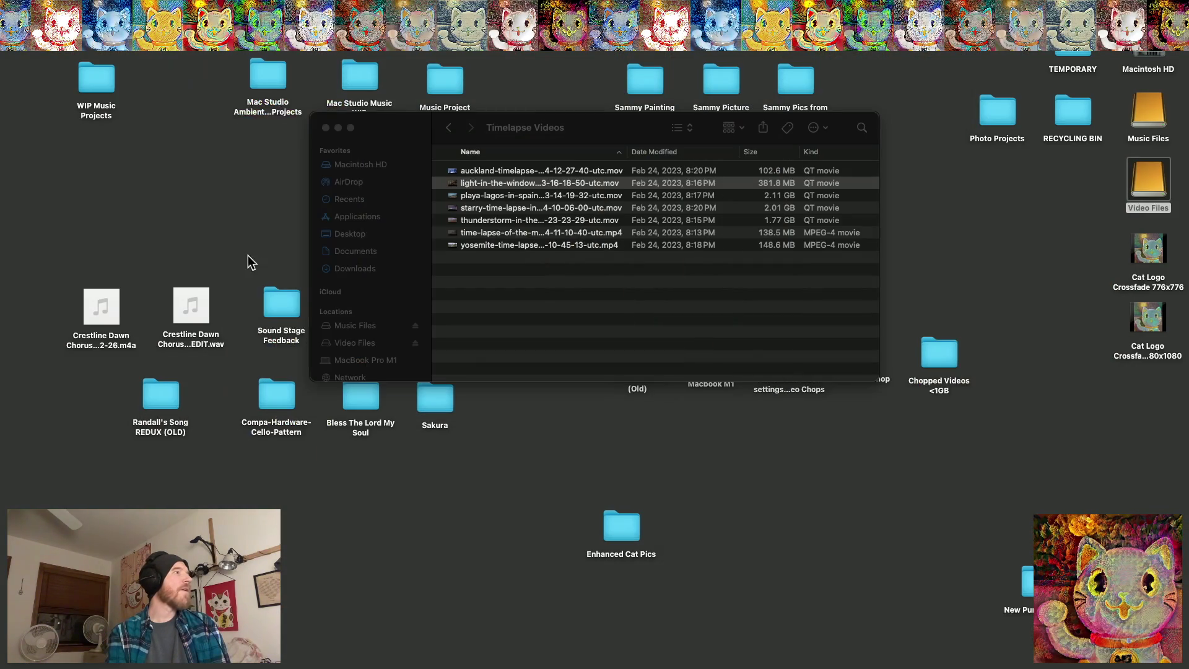
Preview the rocky coastline and starry-sky time-lapse clips in QuickTime Player
double_click(491, 197)
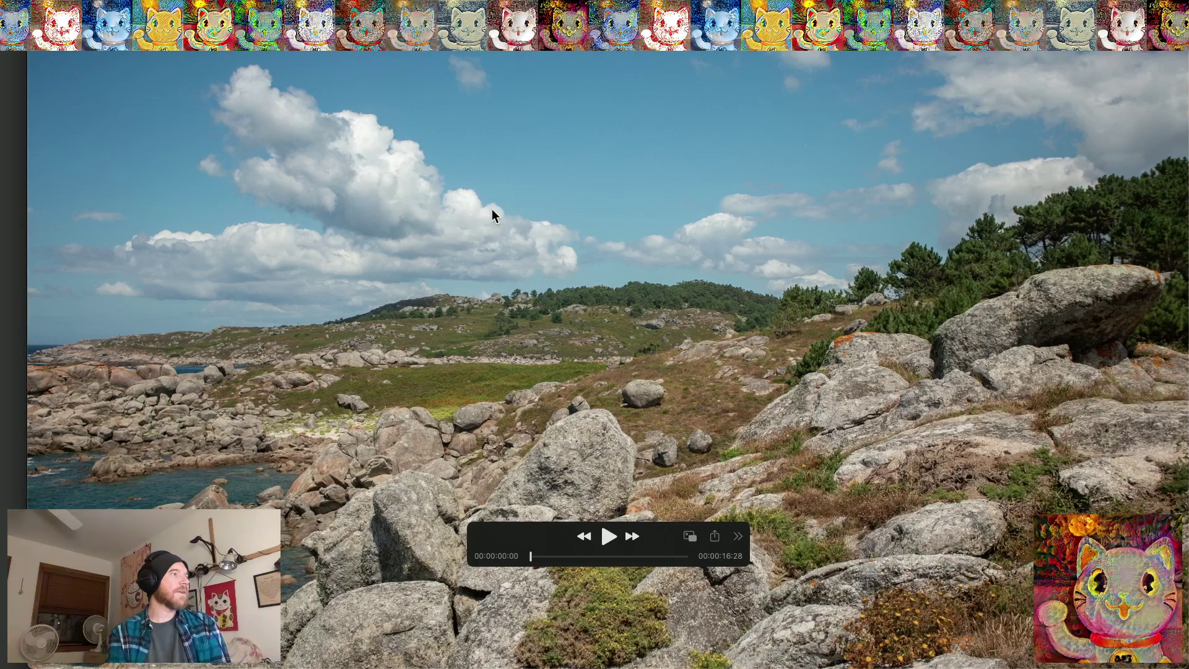
click(608, 537)
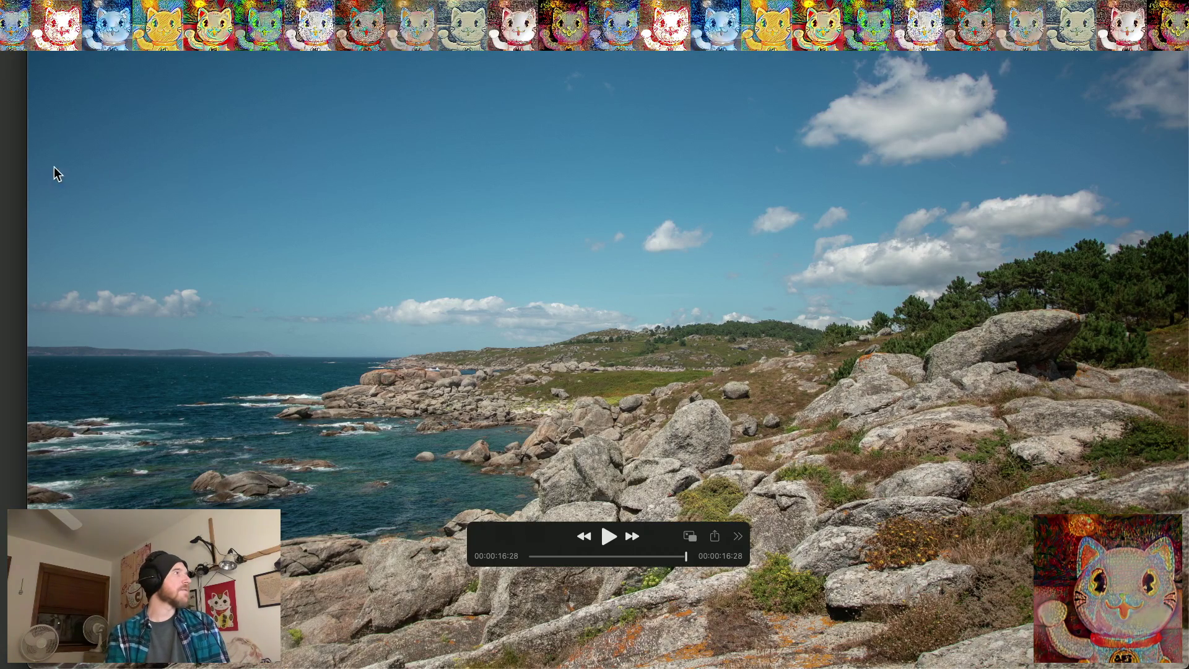
key(super+w)
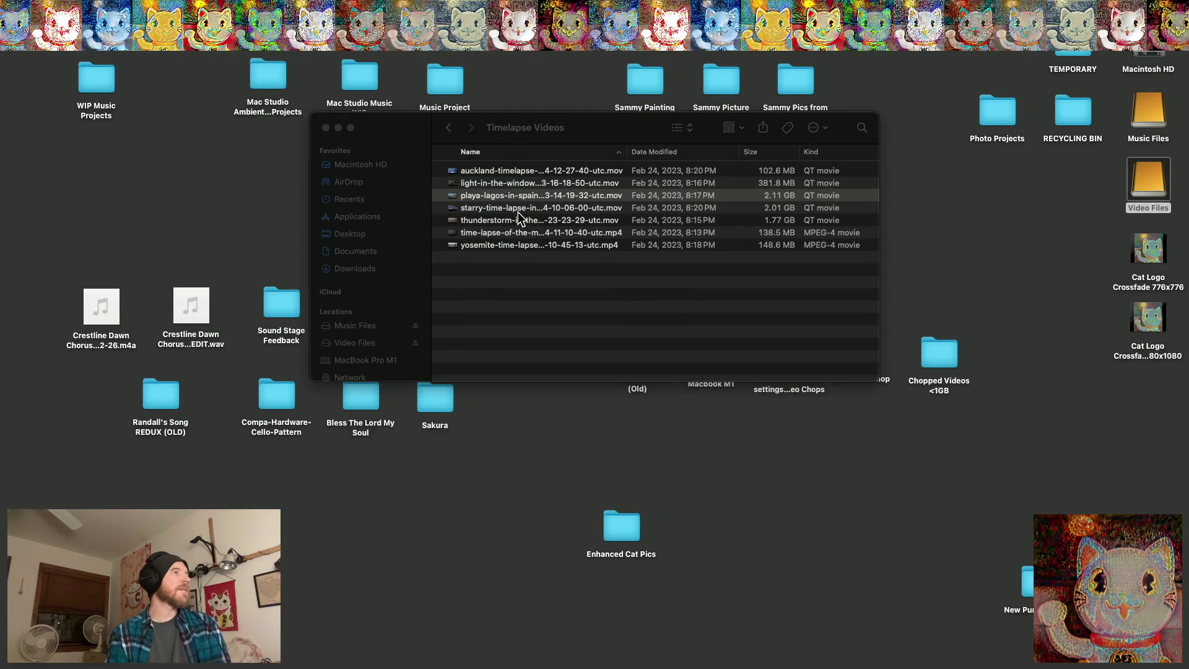
double_click(519, 207)
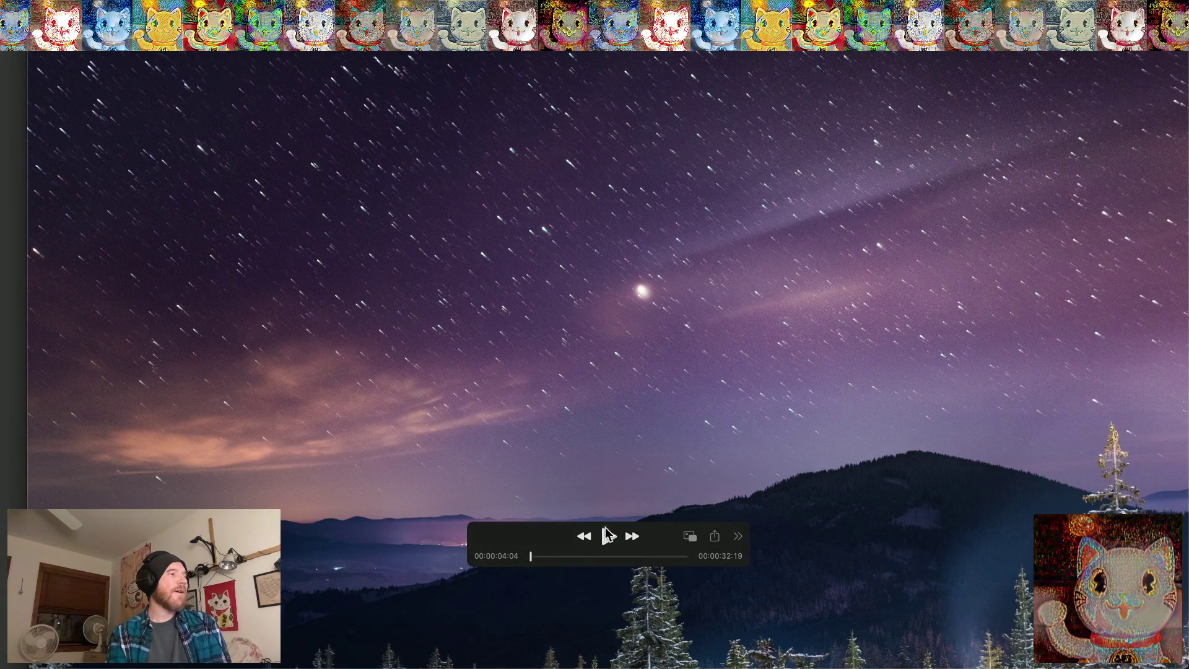
click(609, 536)
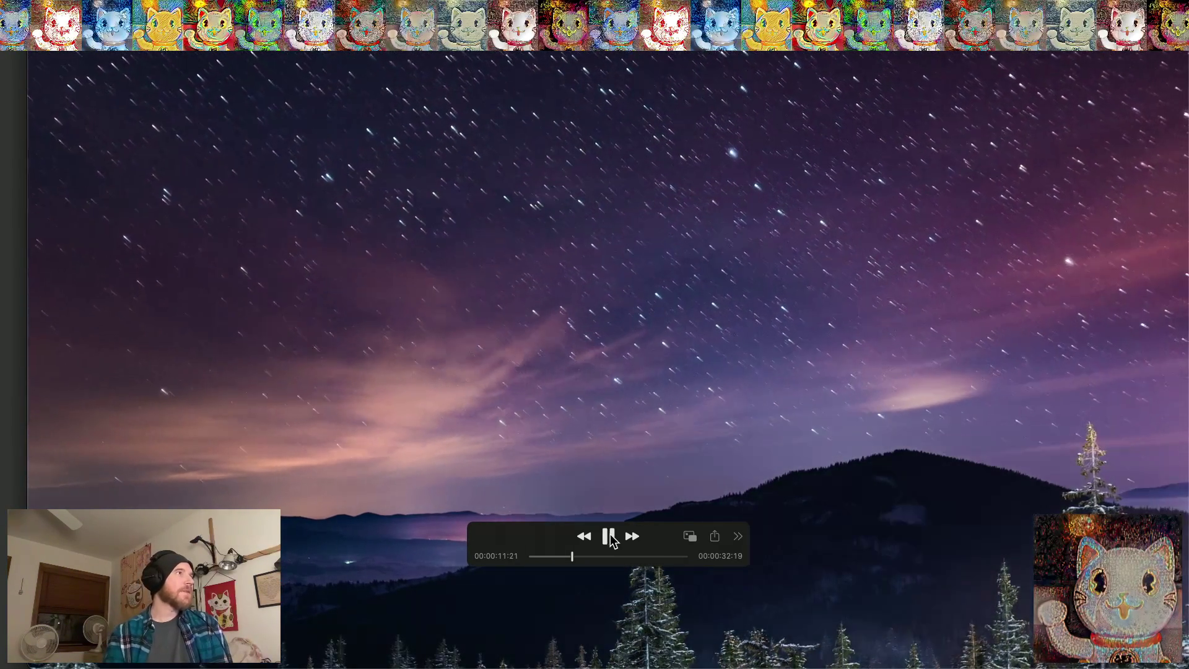
key(super+w)
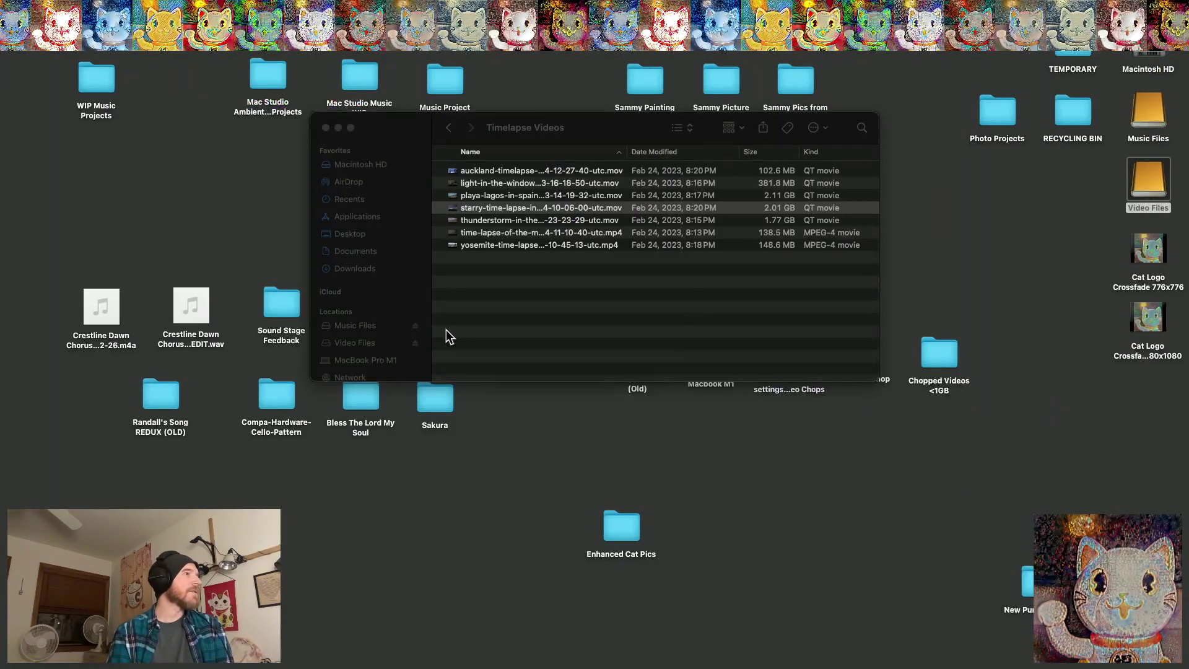
Go back from Timelapse Videos to the Envato Elements folder
click(474, 308)
mouse_move(836, 667)
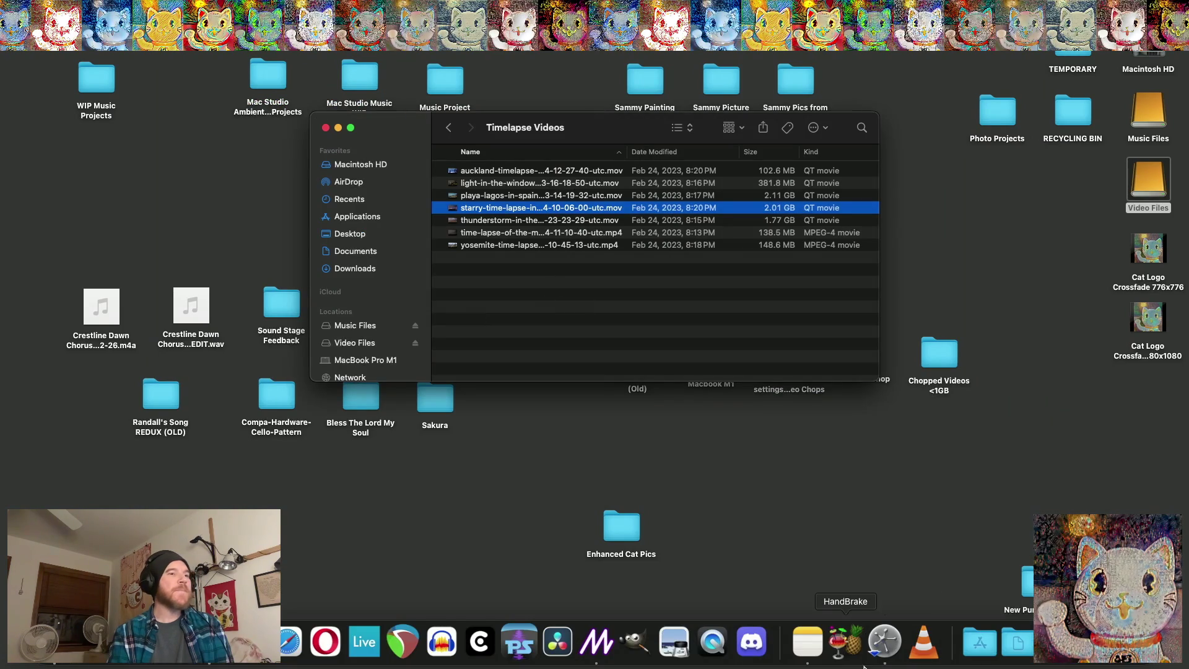
click(450, 128)
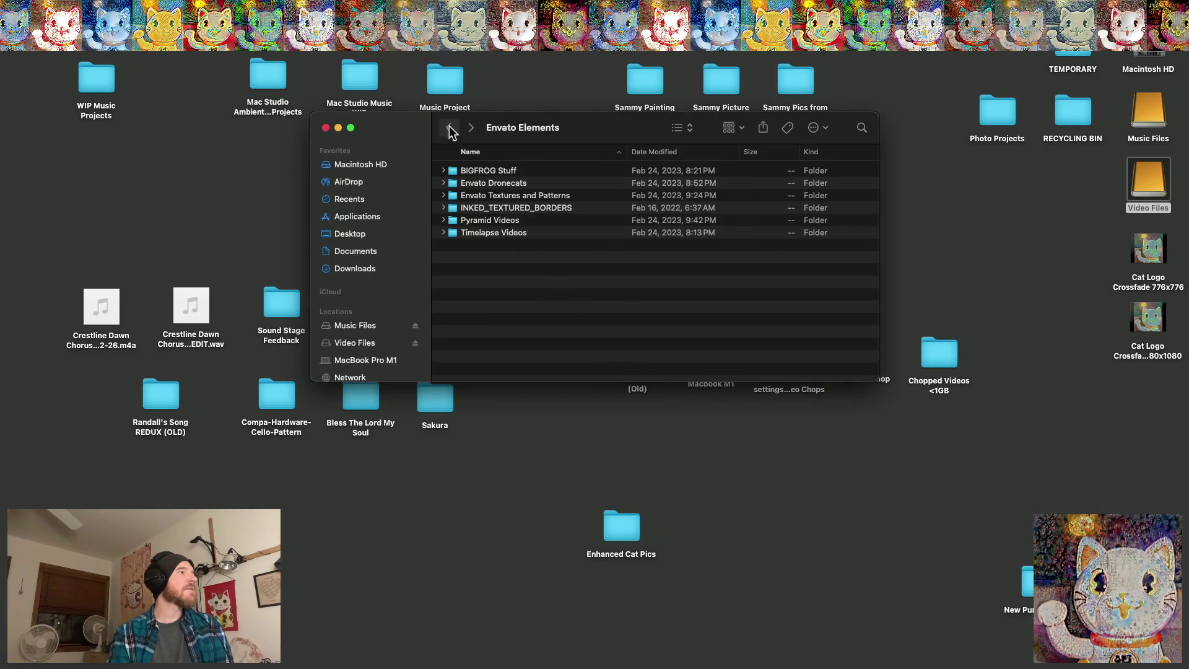
In Pyramid Videos, preview the desert panorama clip and Pyramids in Giza.mov
double_click(484, 220)
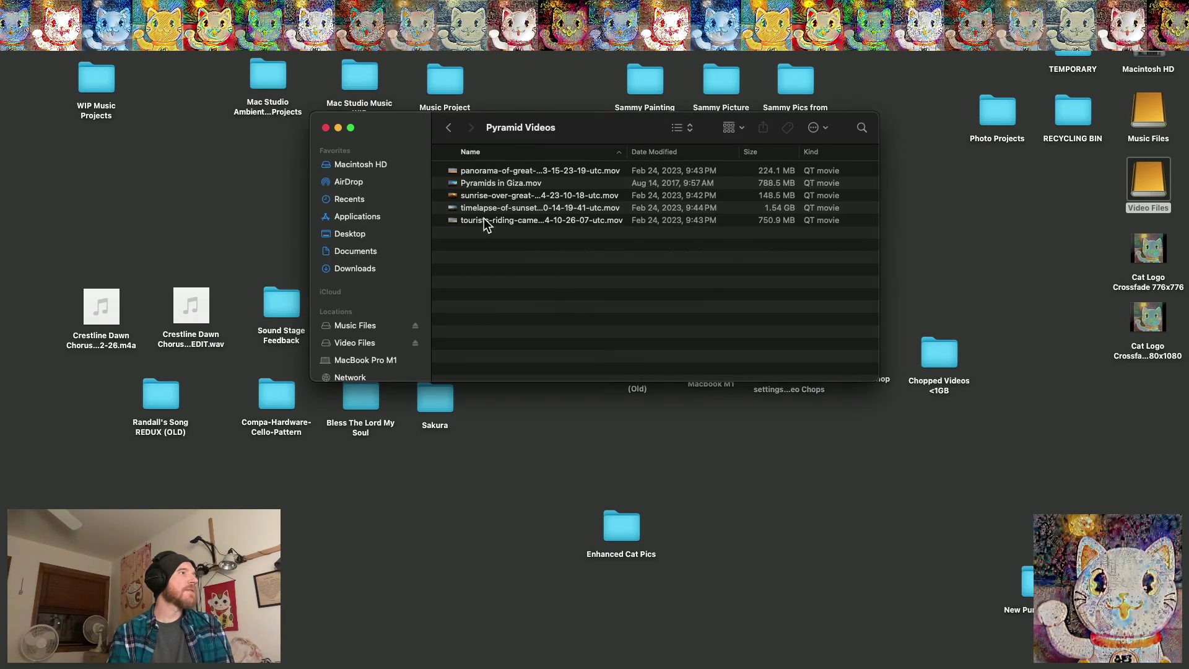
double_click(492, 171)
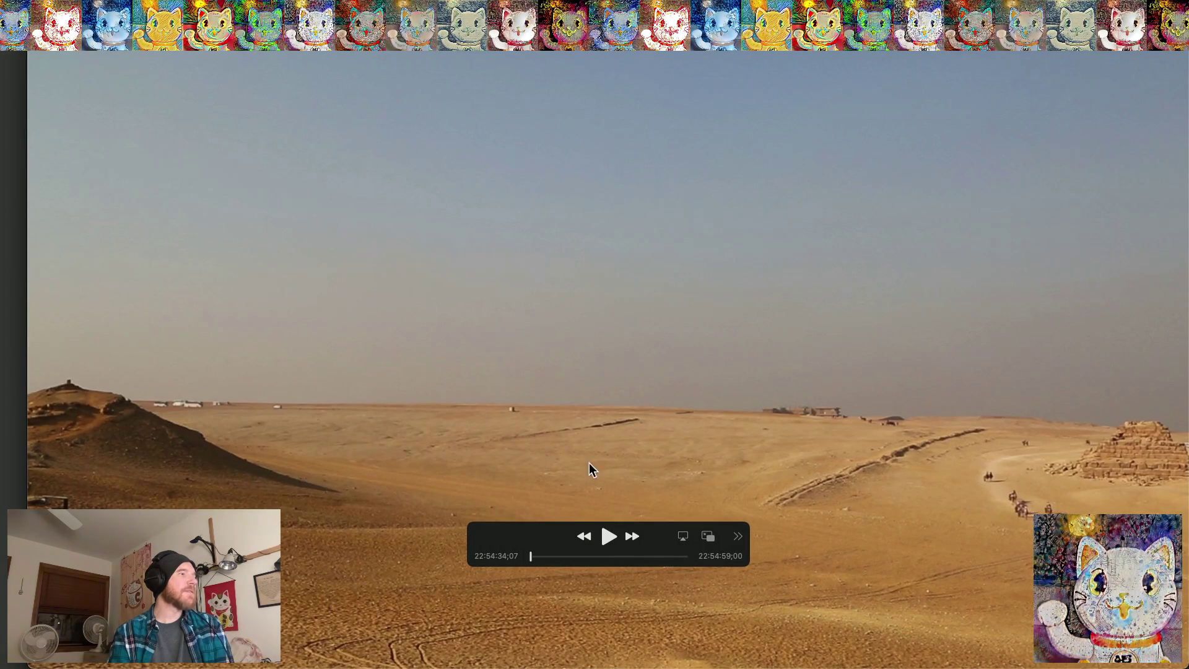
click(614, 531)
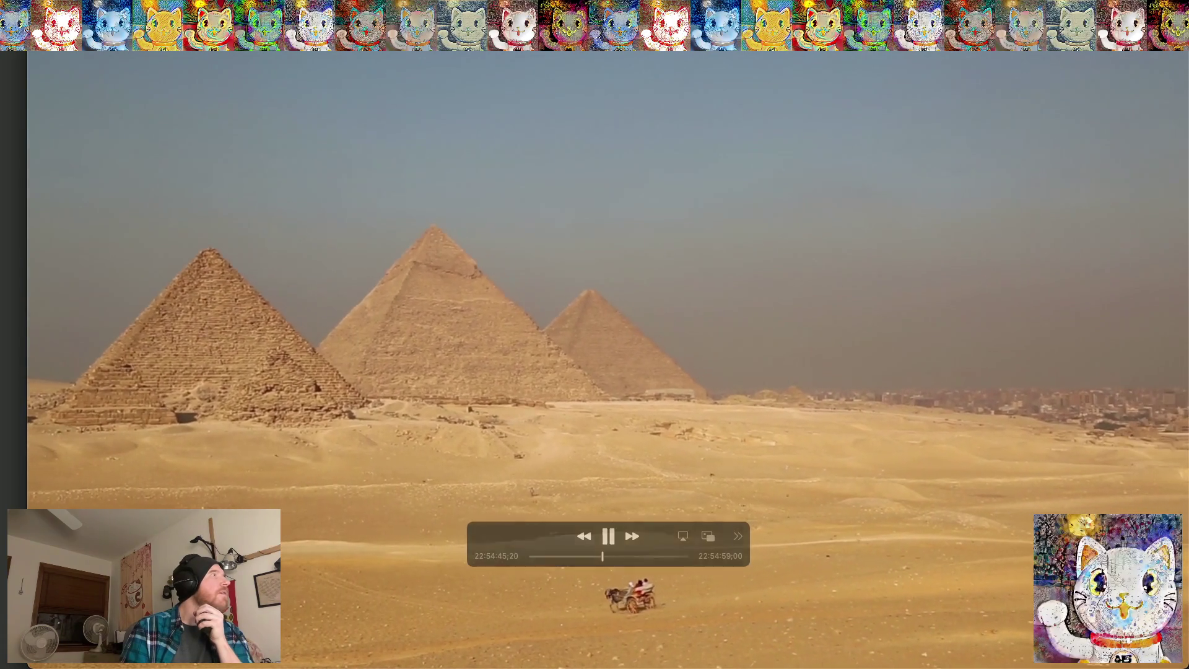
key(super+w)
click(498, 185)
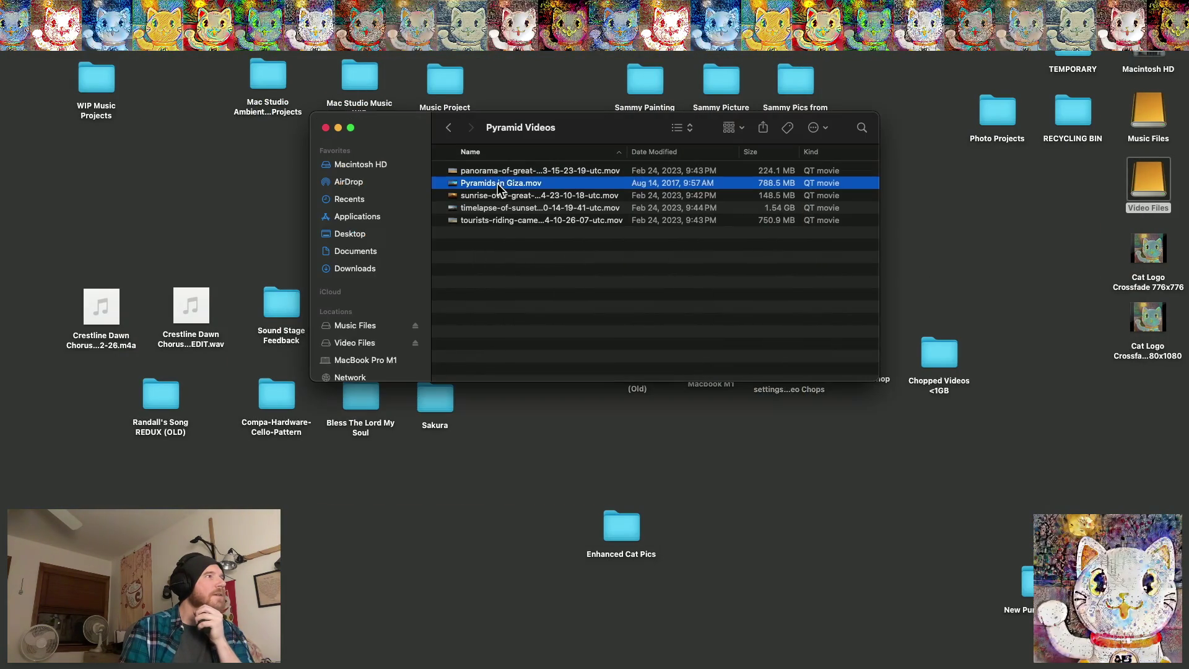
double_click(499, 186)
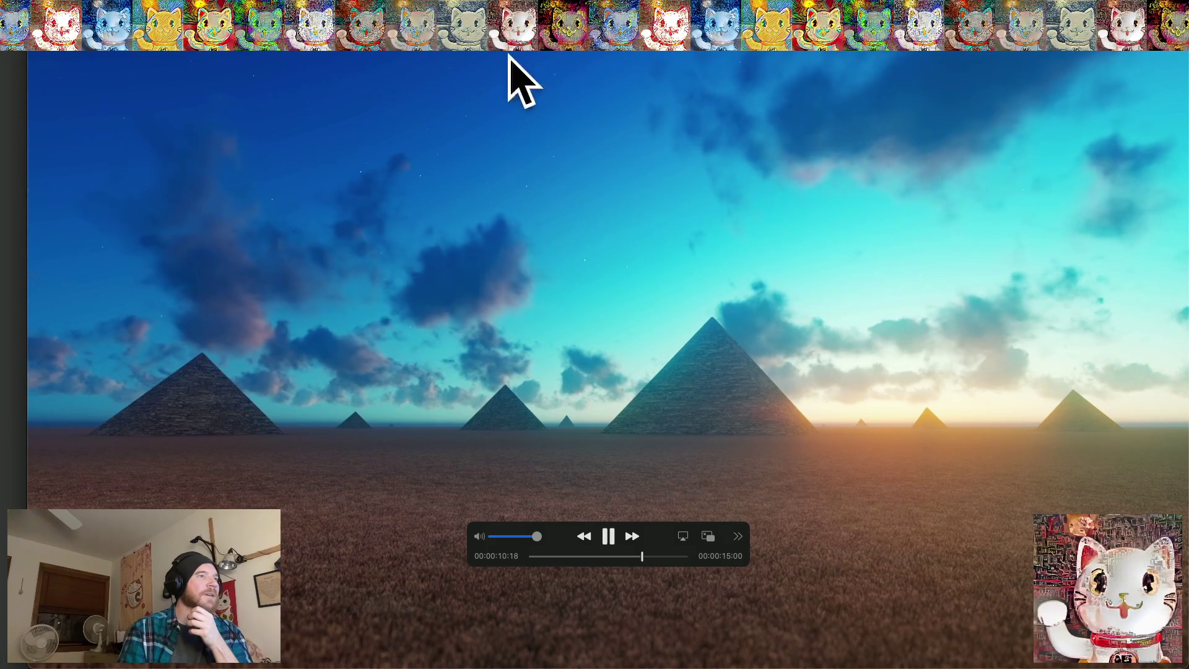
key(super+w)
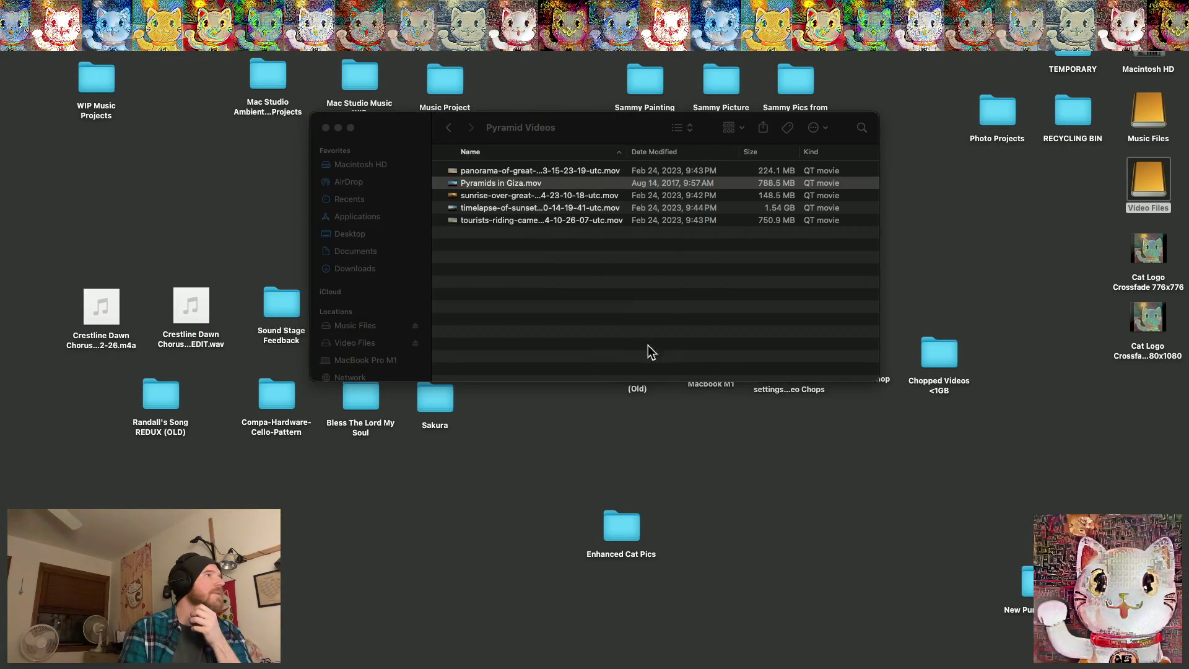
Preview the pyramid sunrise and sunset time-lapses, then return to Envato Elements
double_click(486, 196)
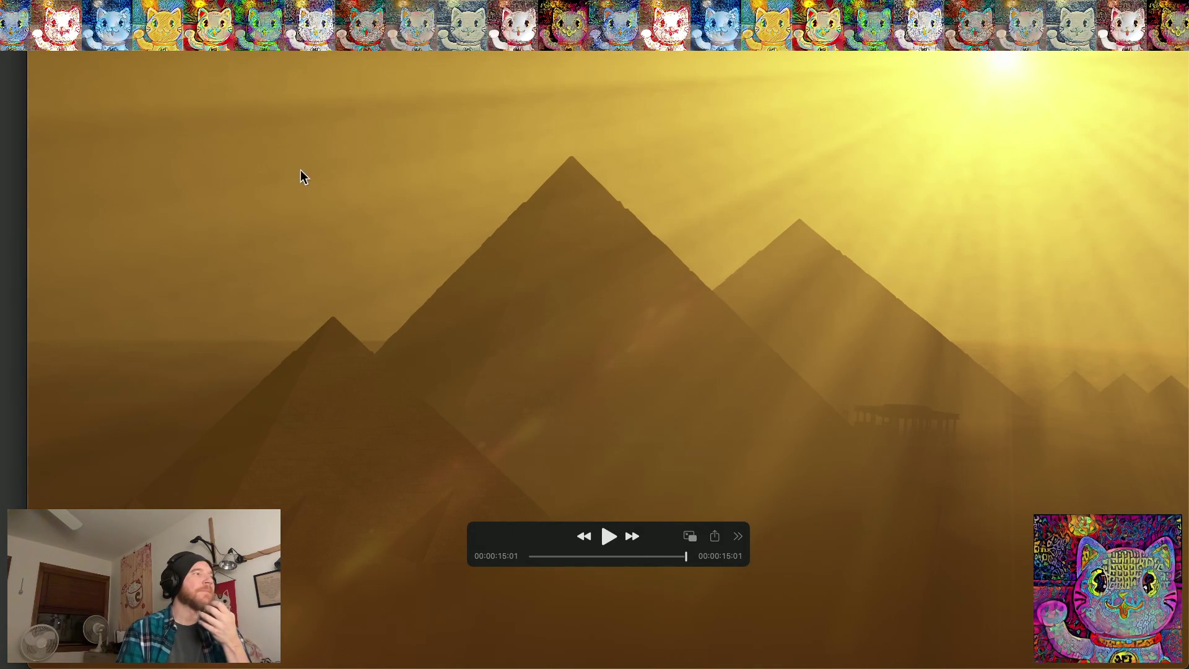
key(super+w)
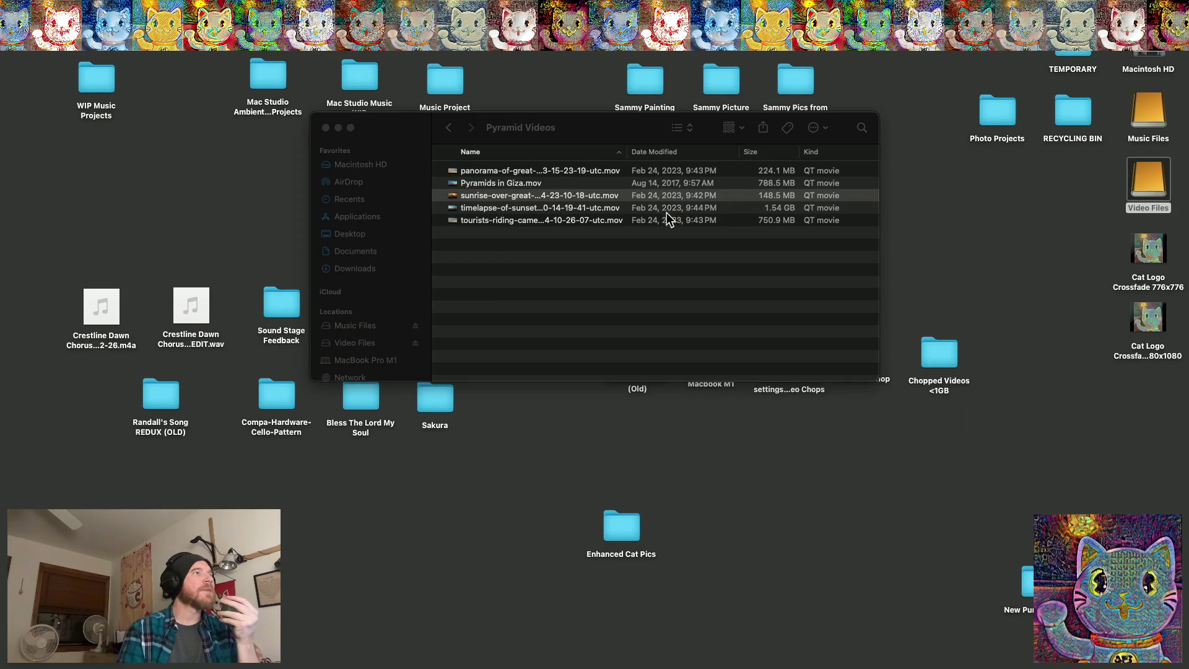
click(517, 212)
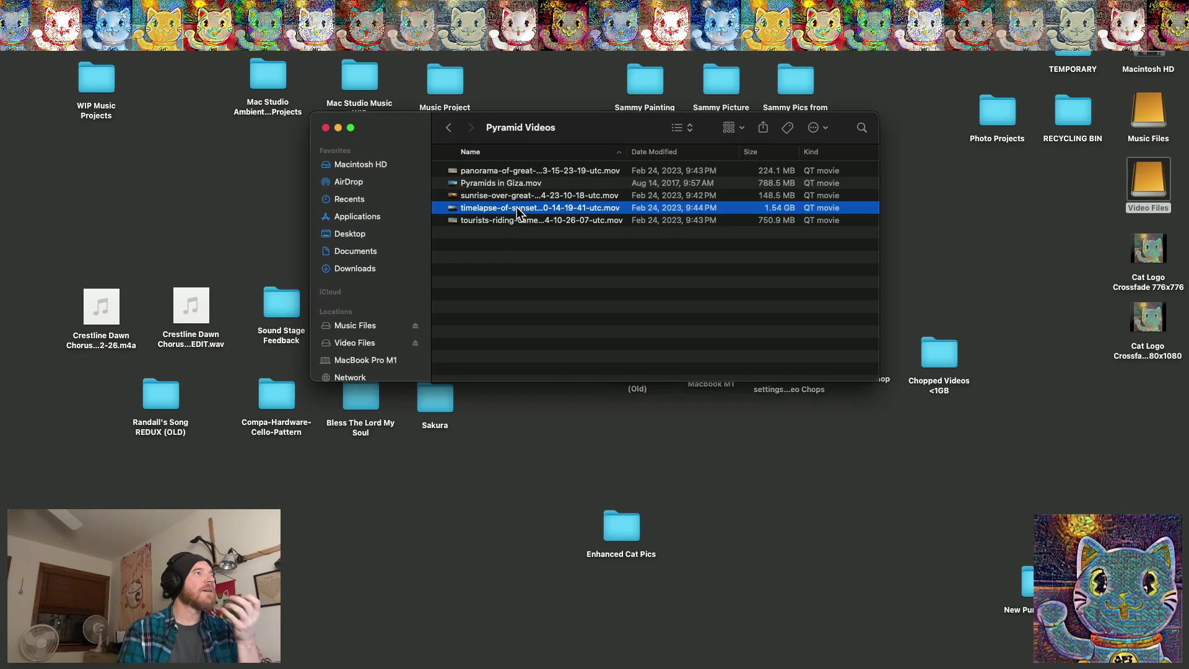
double_click(517, 211)
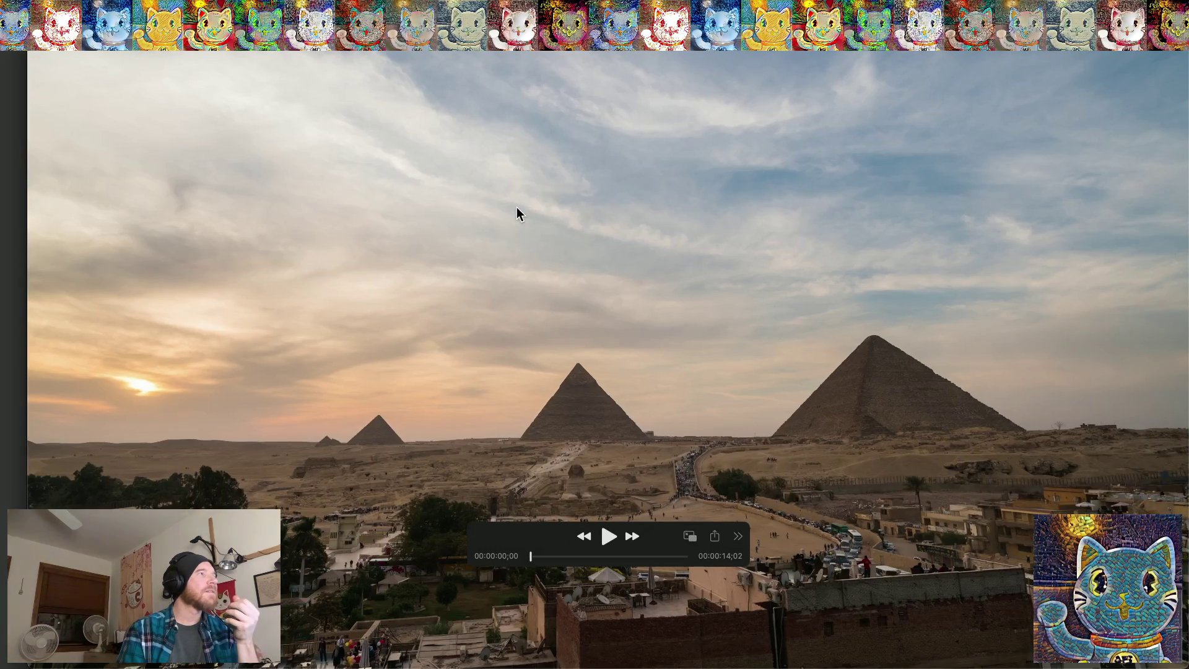
click(608, 536)
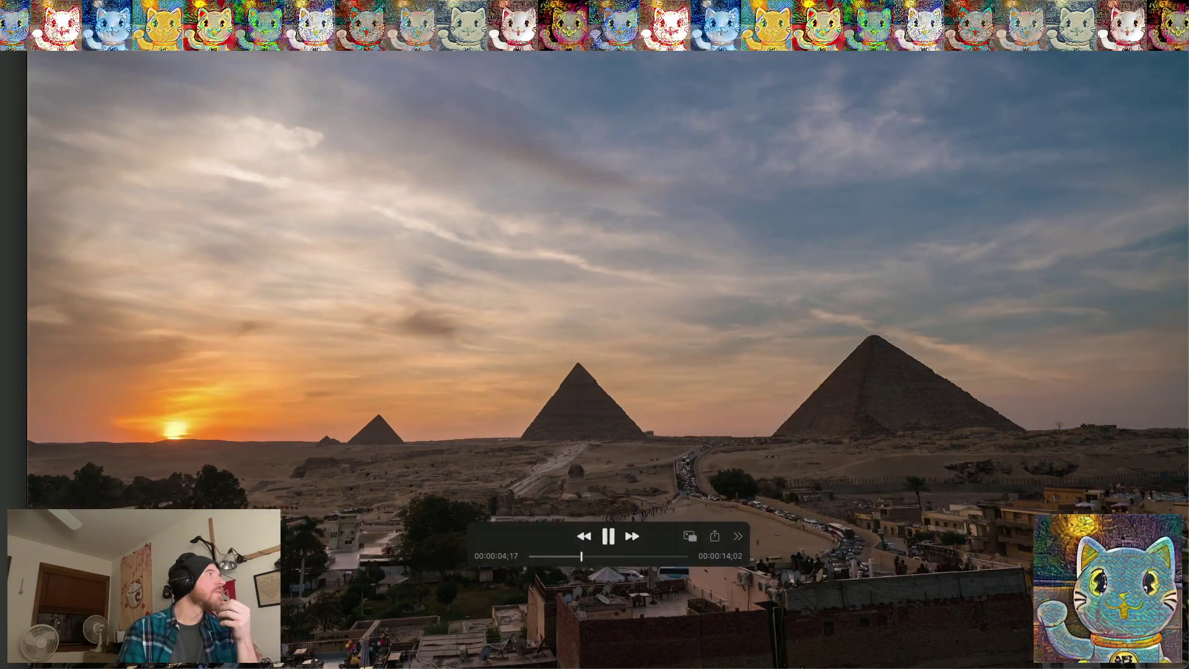
key(super+w)
click(451, 128)
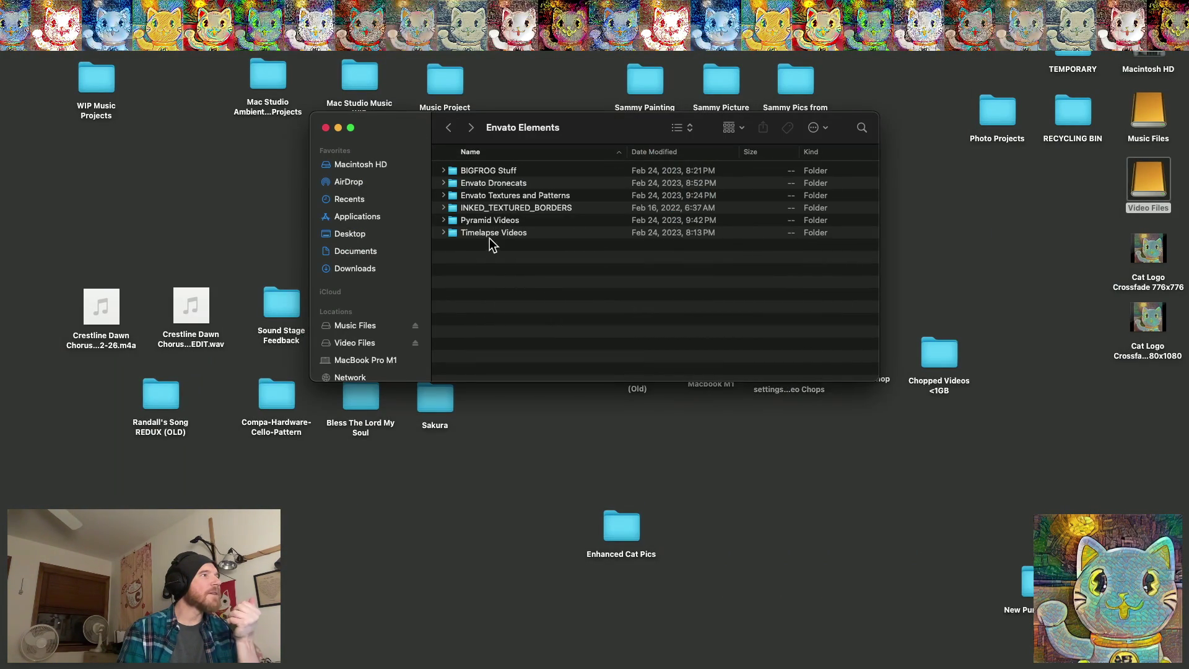
Peek into Envato Textures and Patterns and INKED_TEXTURED_BORDERS, then go up to Video Files
double_click(482, 196)
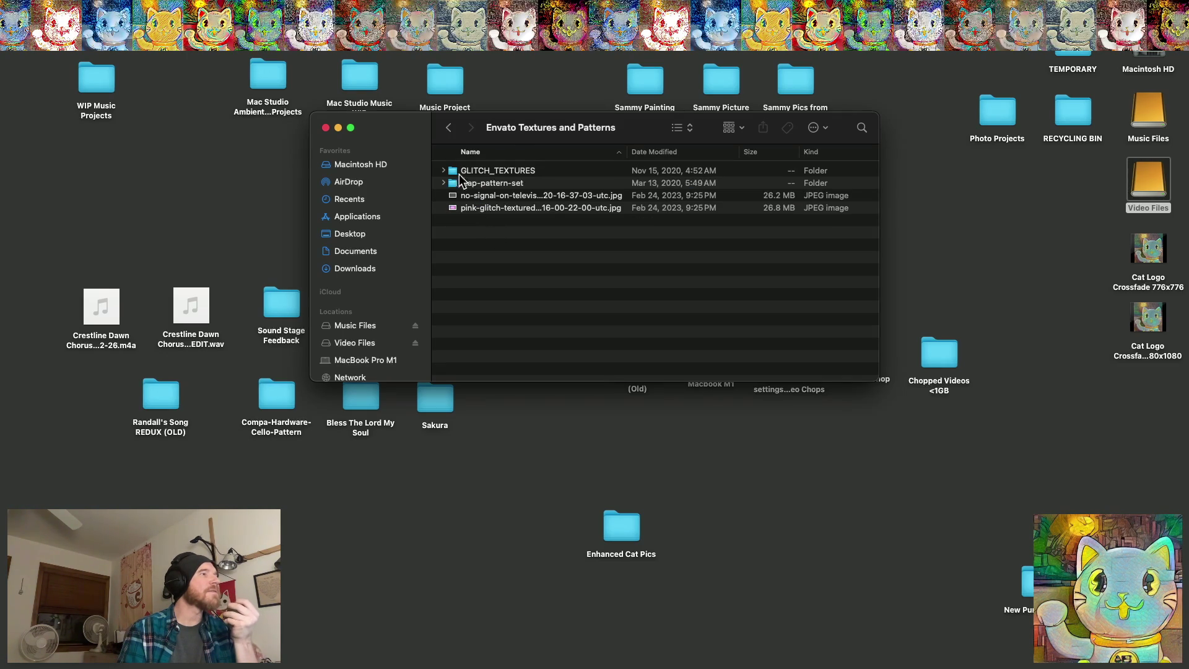
click(449, 128)
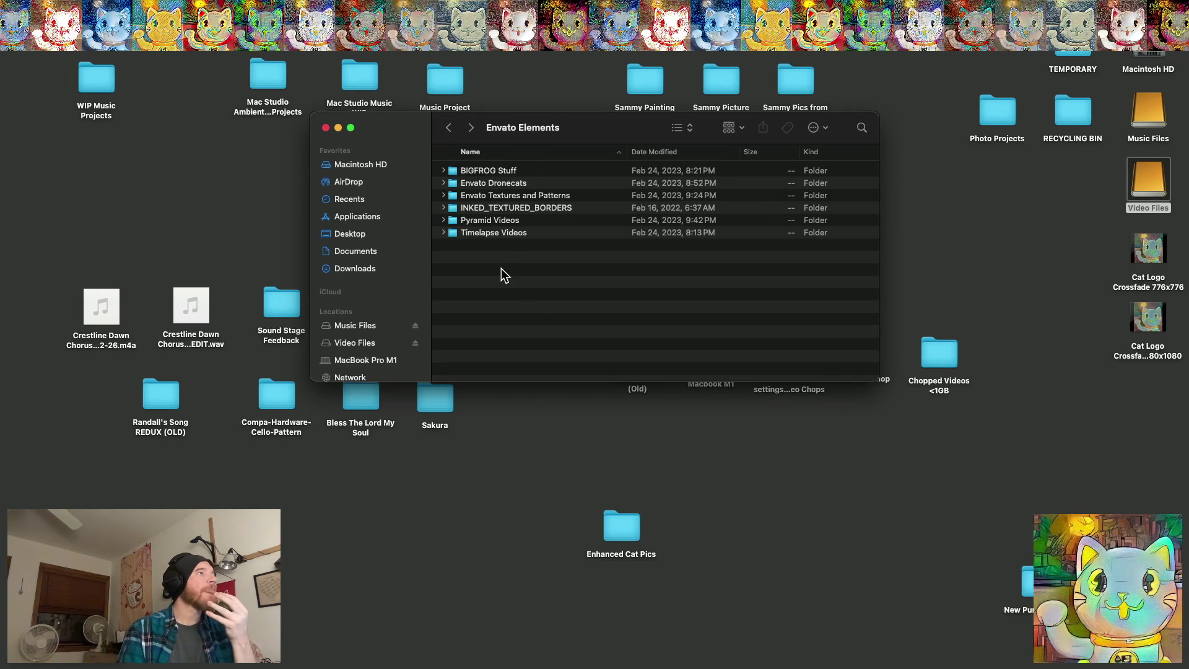
click(443, 208)
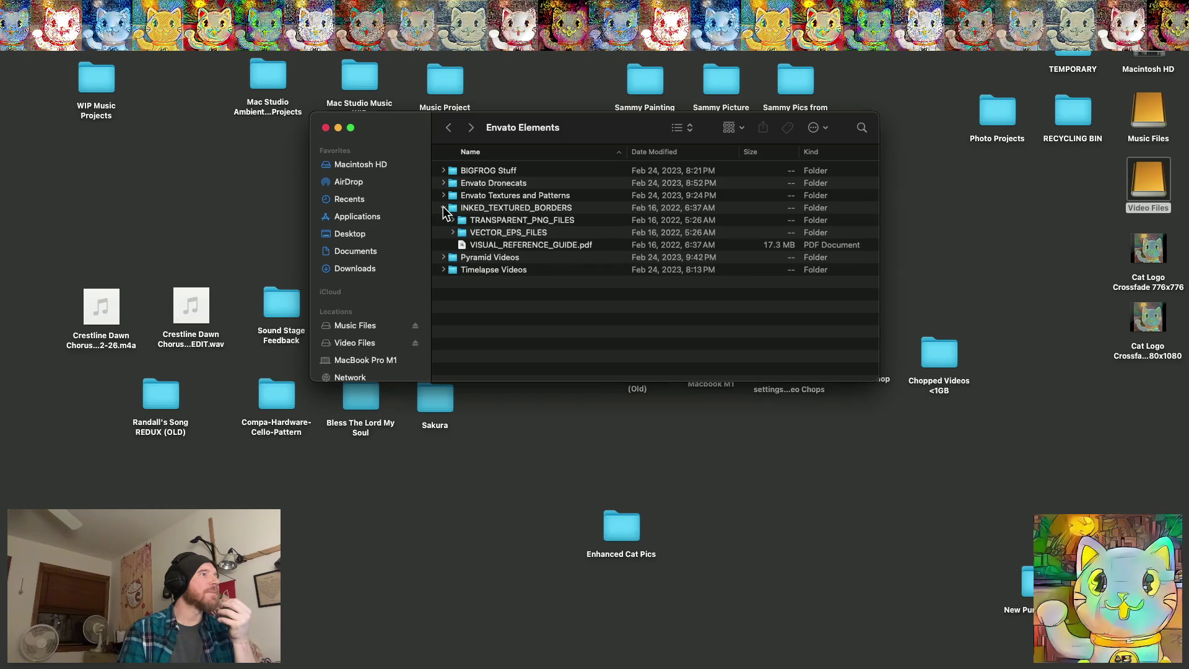
click(443, 208)
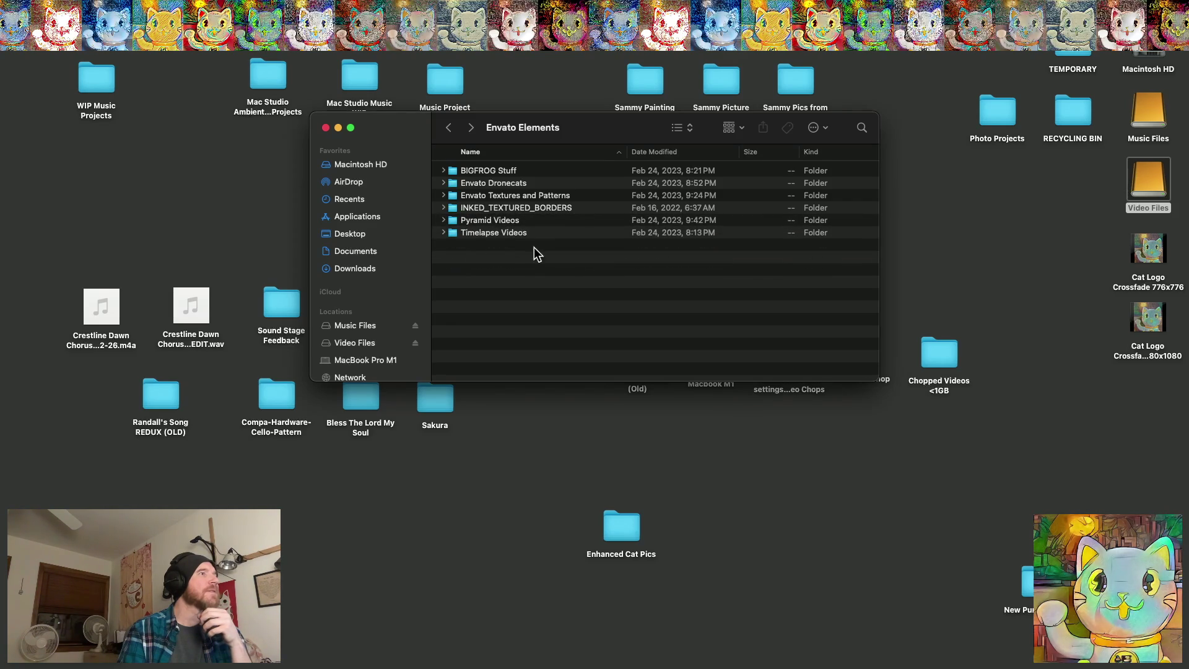
click(496, 210)
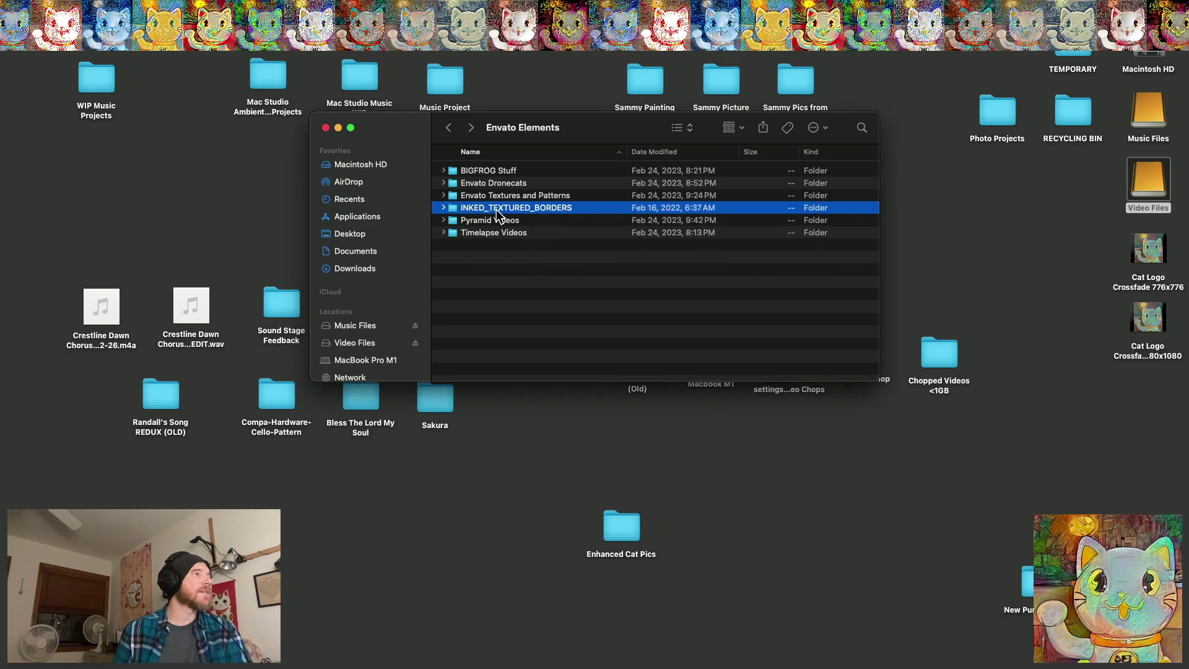
click(451, 128)
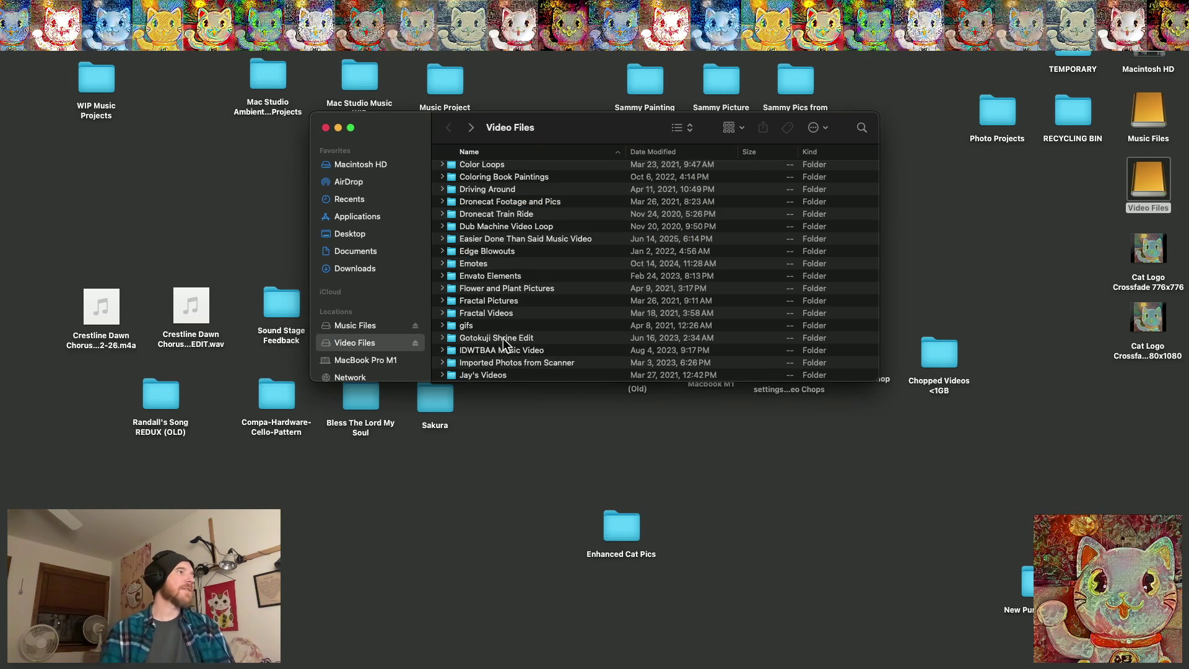
Open the Nature Videos and Pictures folder from the Video Files list
scroll(505, 292, down, 15)
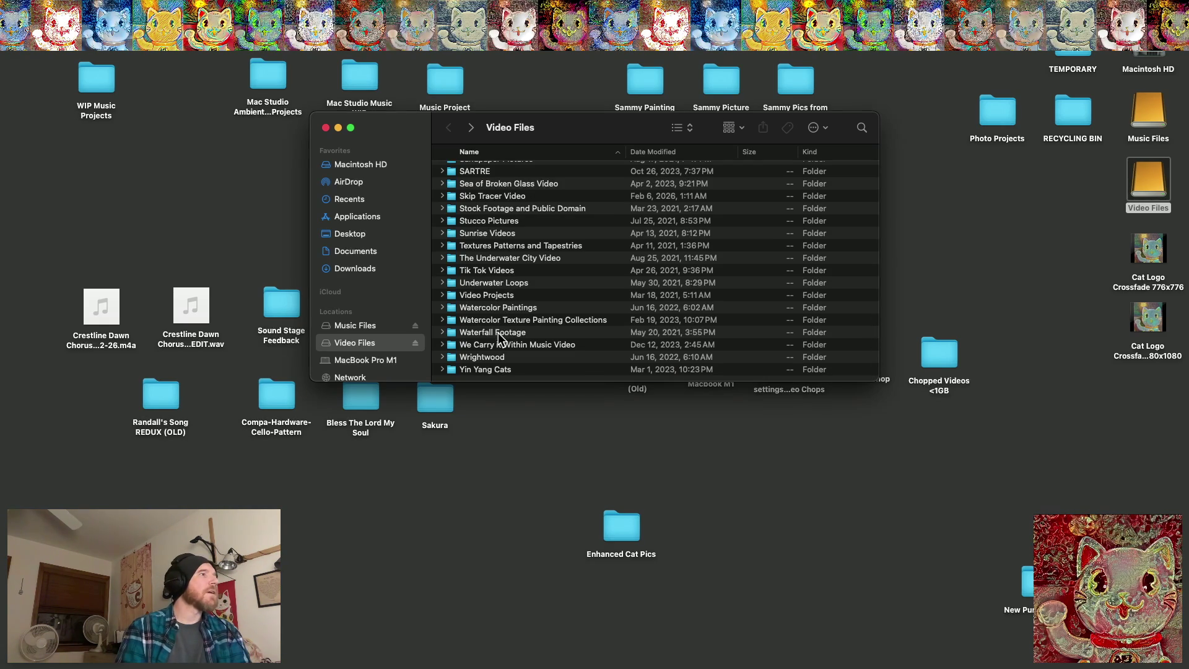
scroll(498, 333, up, 8)
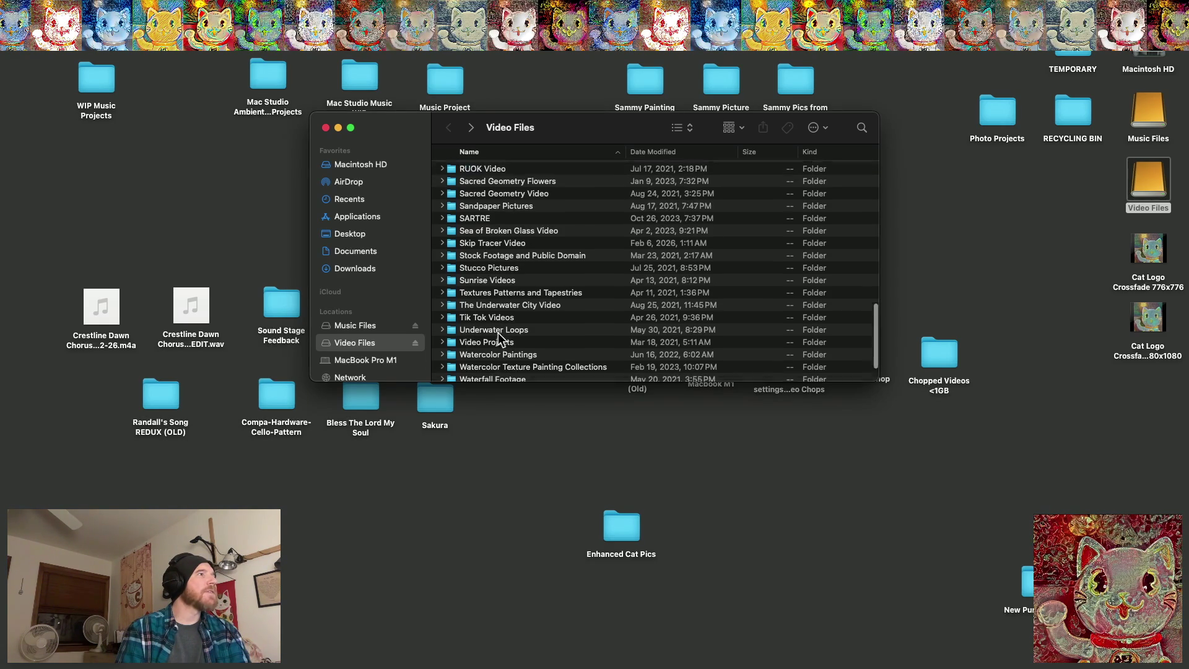
scroll(497, 333, up, 3)
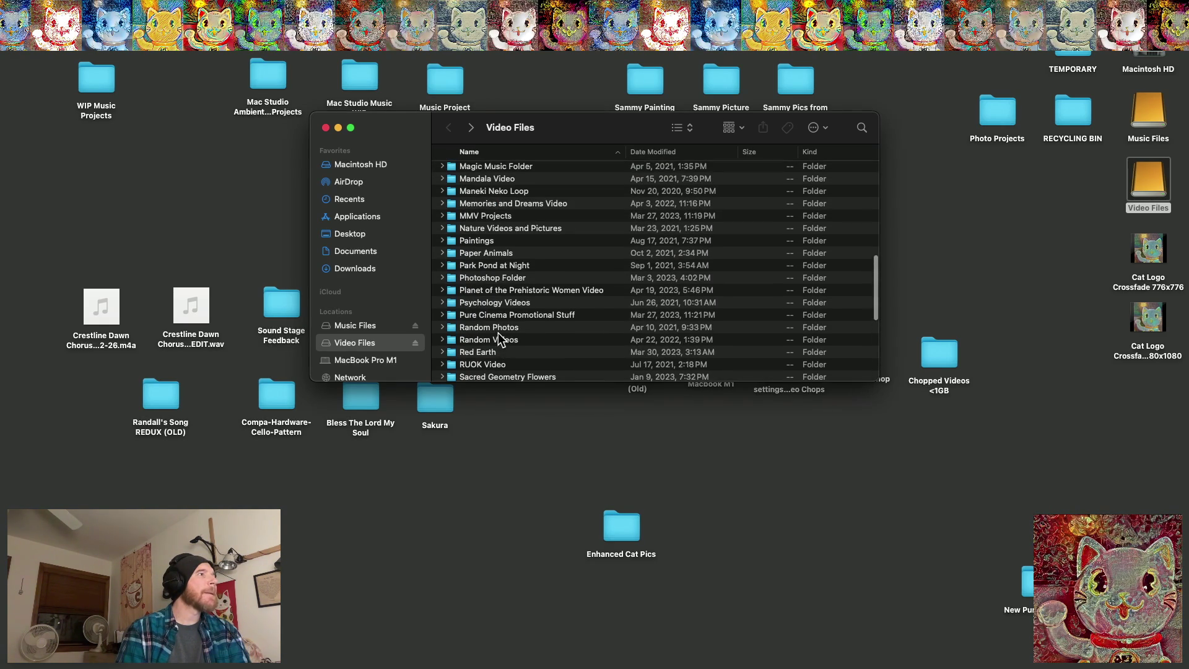
click(511, 230)
double_click(510, 229)
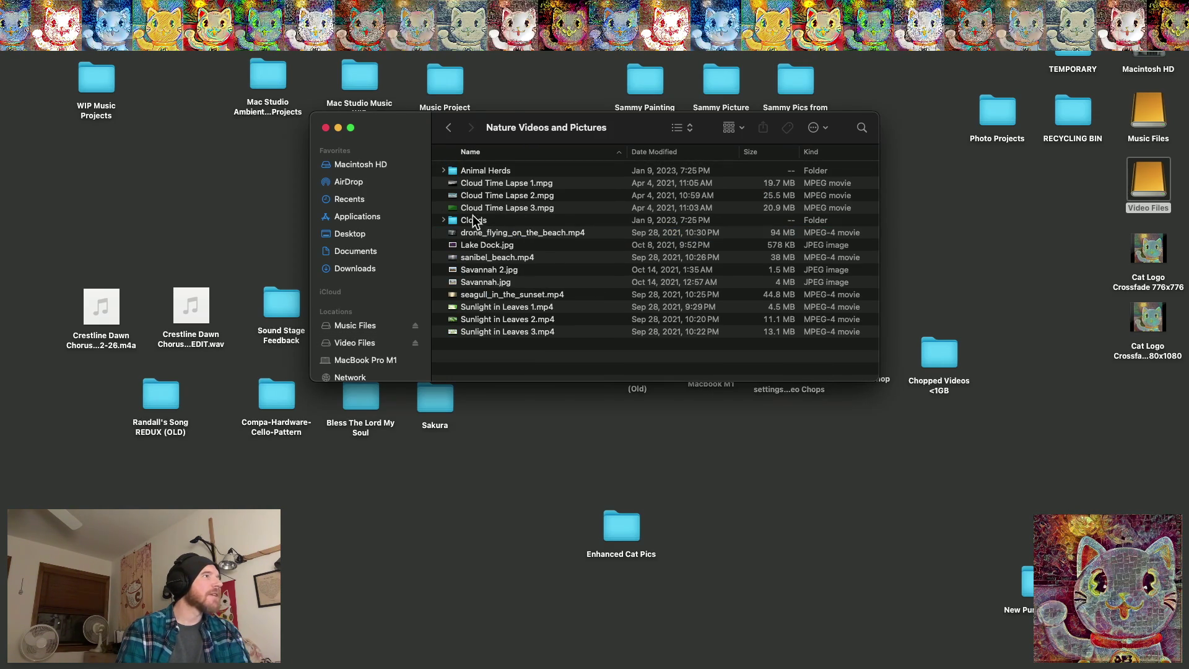
Play Sunlight in Leaves 2.mp4 in the preview, then close it
click(490, 321)
double_click(489, 320)
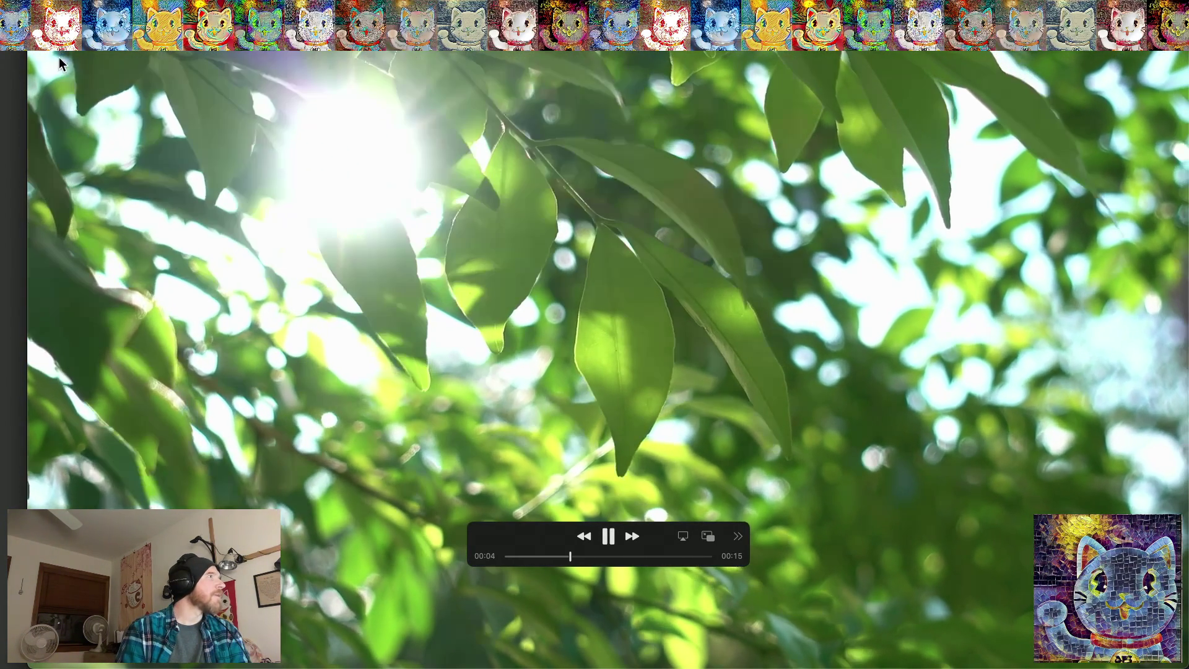
key(super+w)
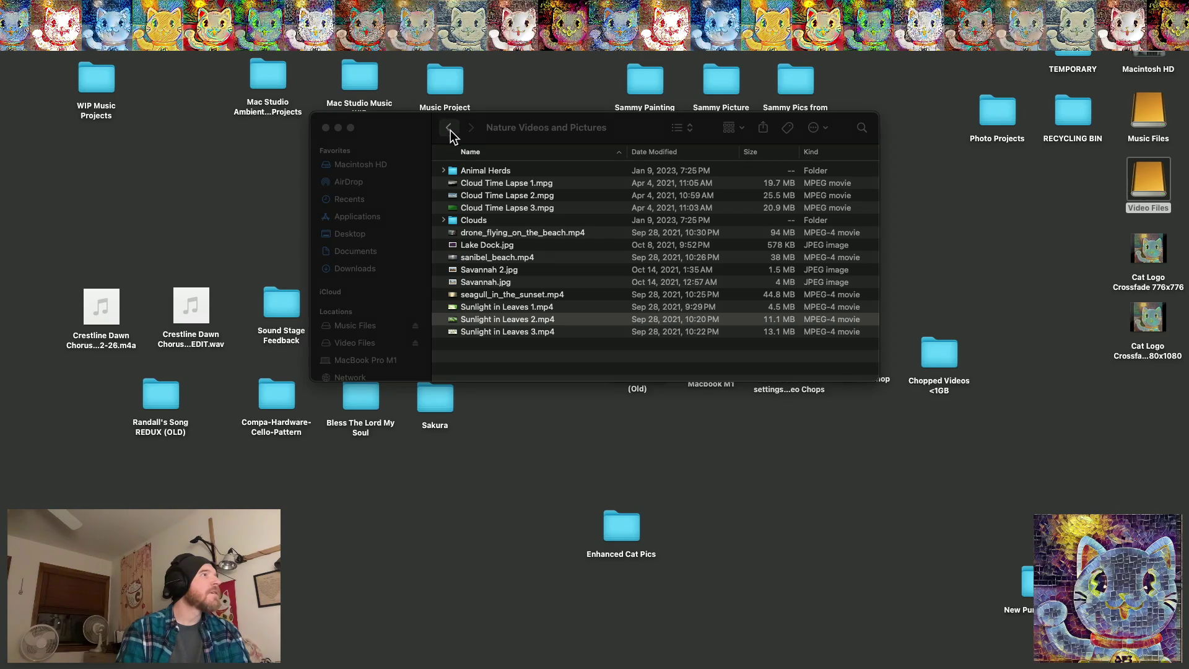
Return to Video Files and take a quick look inside Random Videos
click(448, 128)
scroll(508, 268, down, 10)
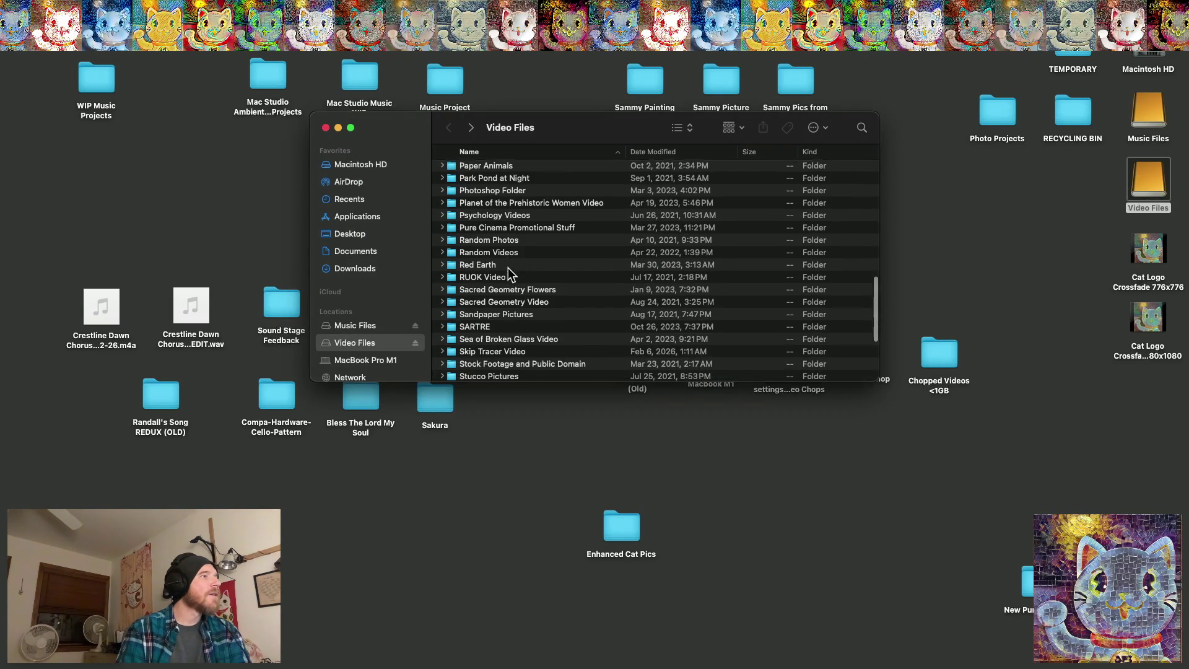
scroll(508, 269, down, 2)
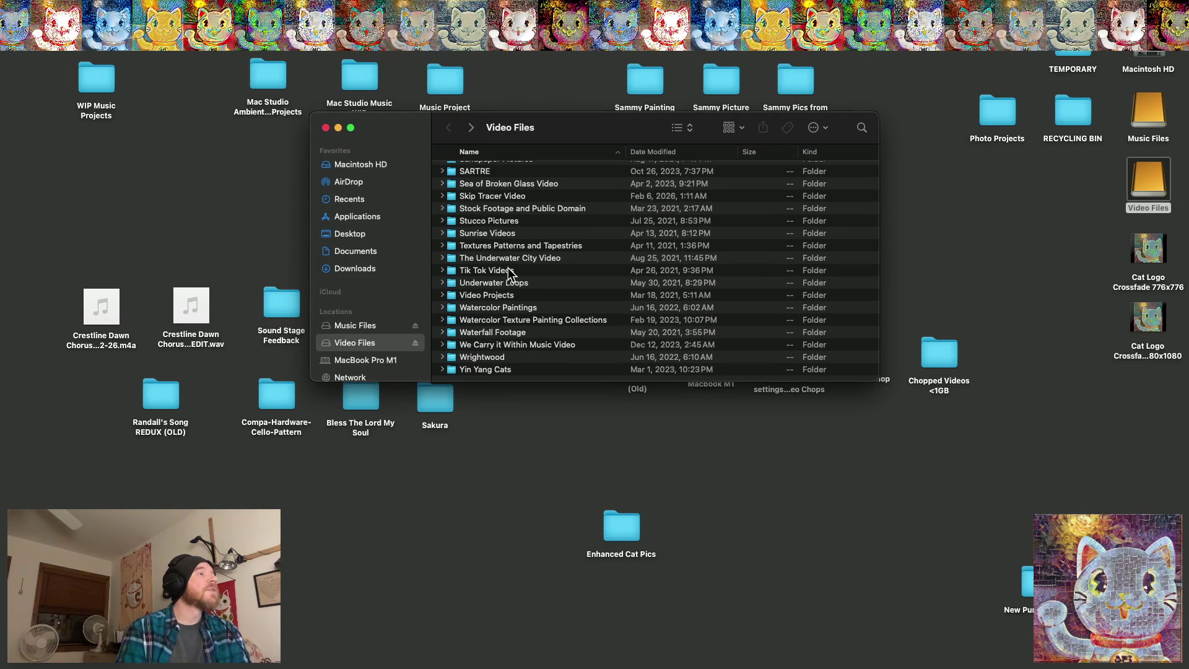
scroll(508, 272, up, 5)
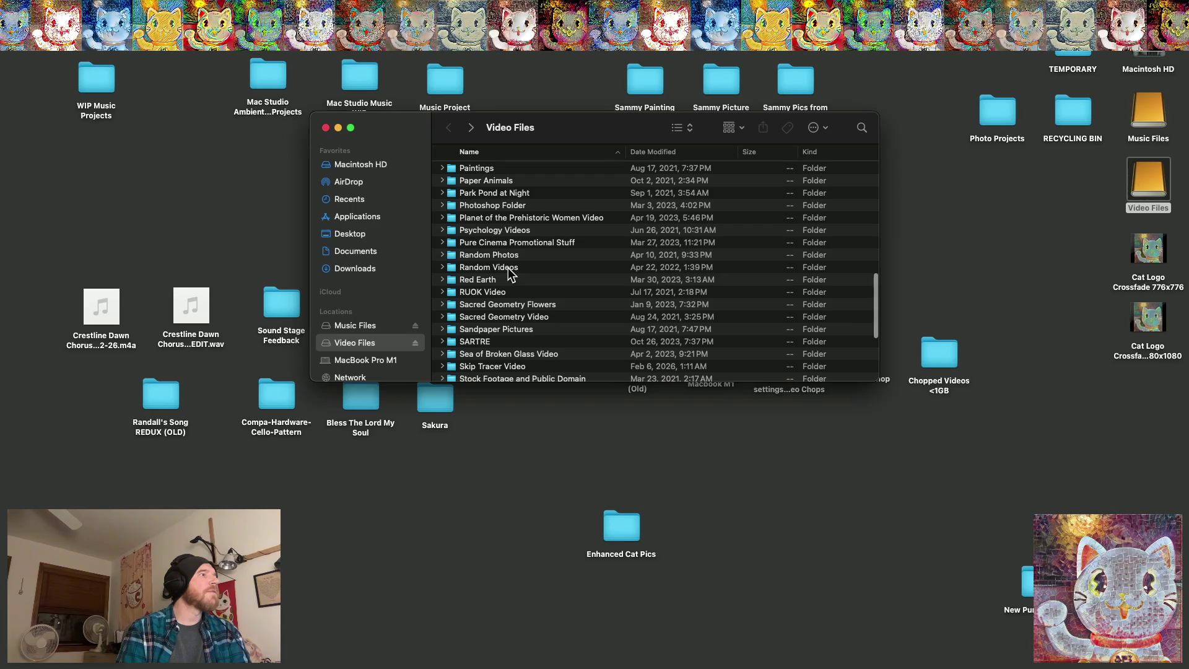
double_click(481, 265)
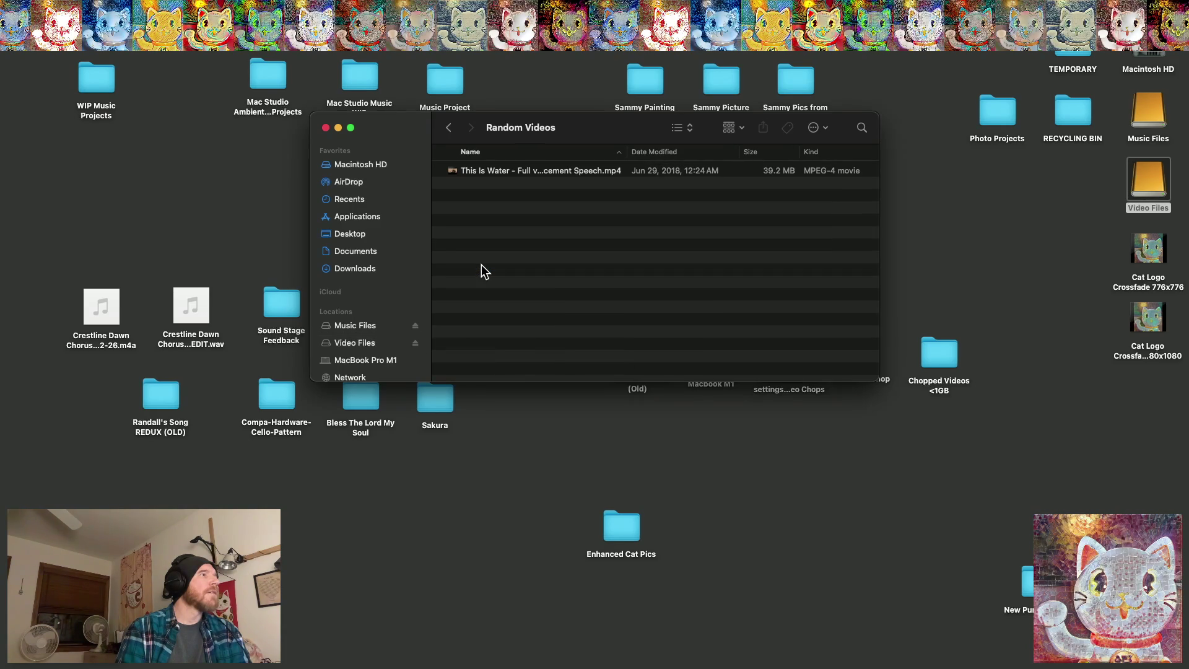
click(449, 127)
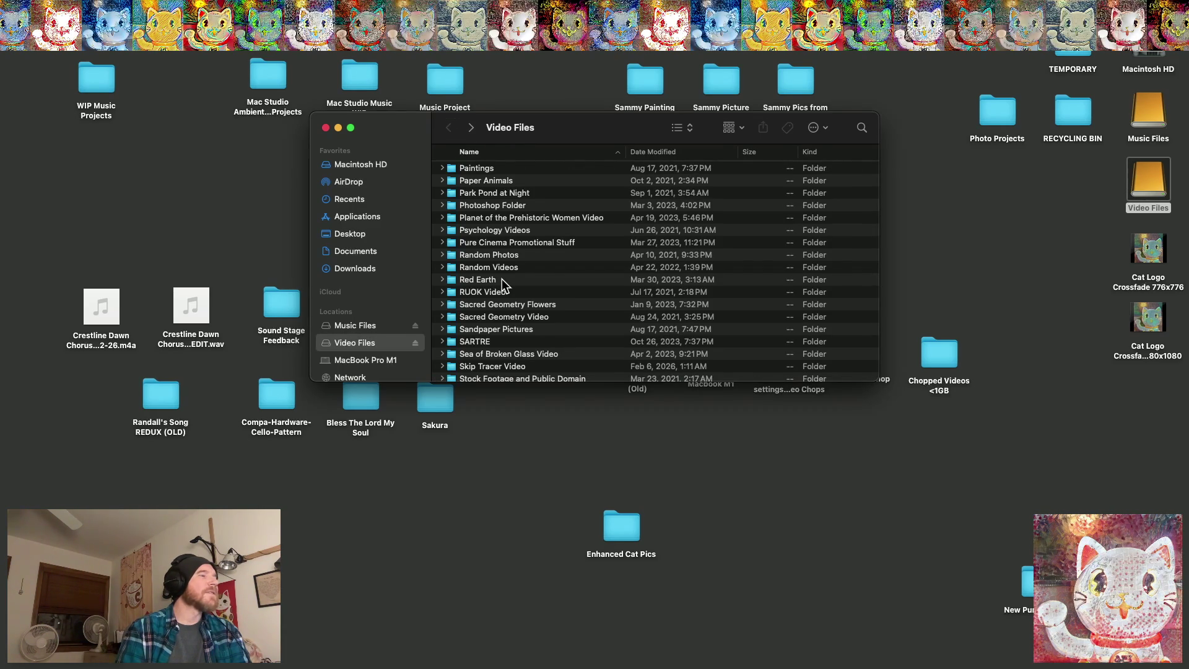
Sort Video Files by Date Modified, newest first, and select All Waves Point to Heaven Video
scroll(502, 279, up, 5)
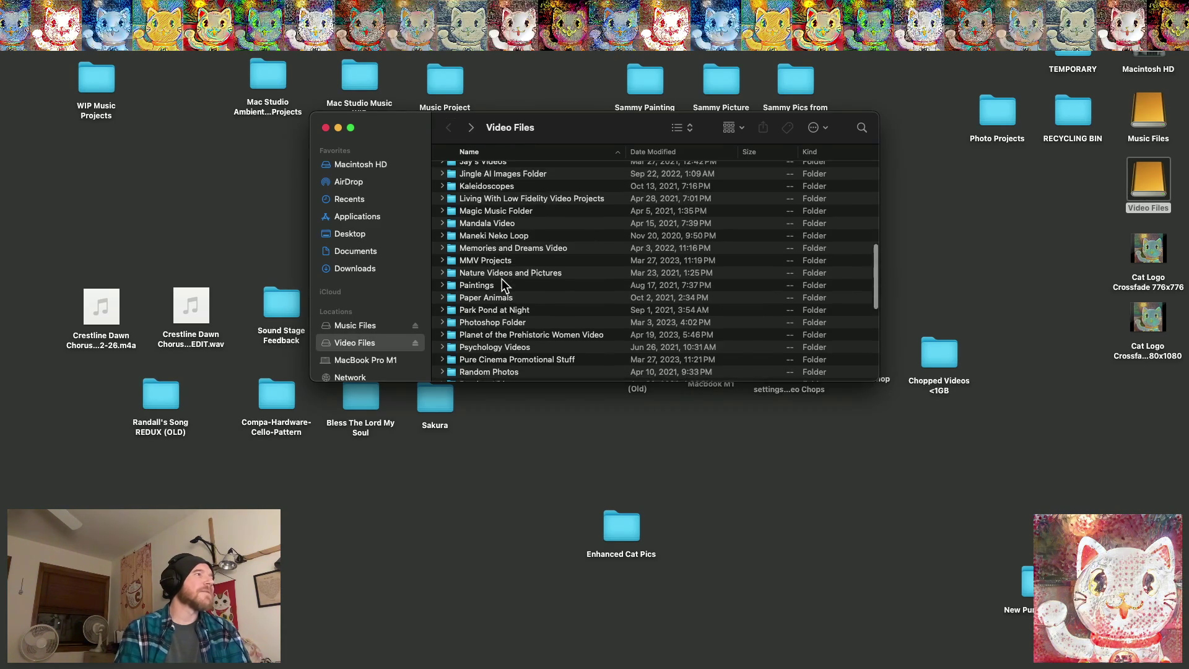
scroll(501, 279, up, 10)
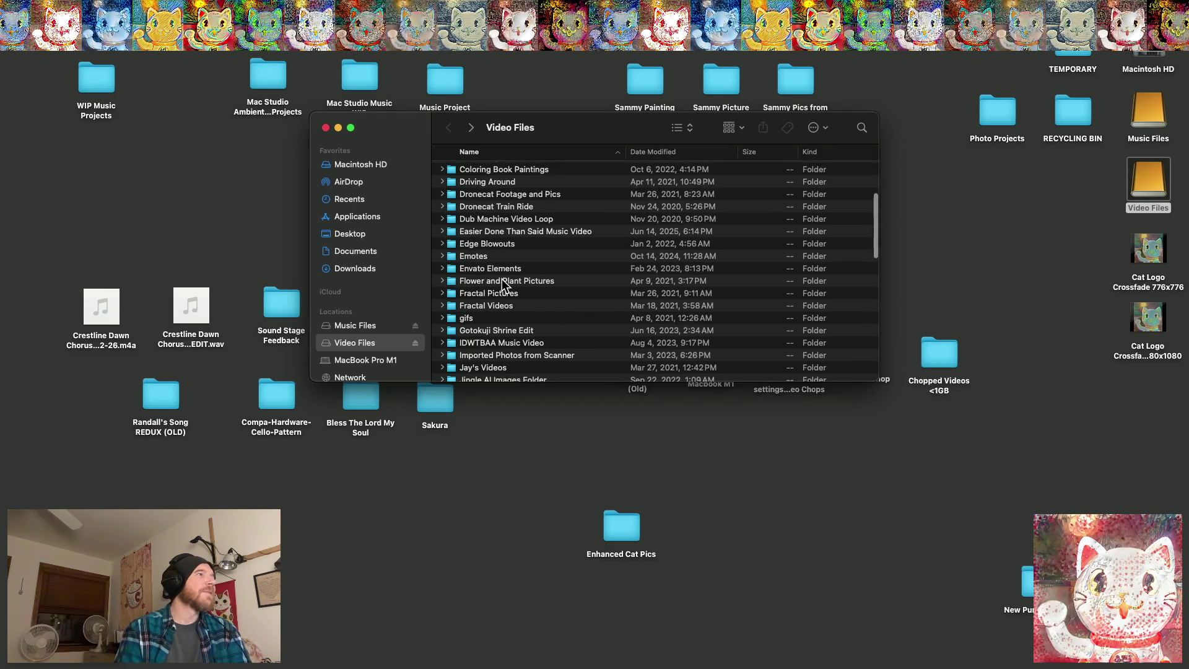
scroll(502, 279, down, 15)
scroll(502, 279, up, 5)
scroll(502, 279, down, 6)
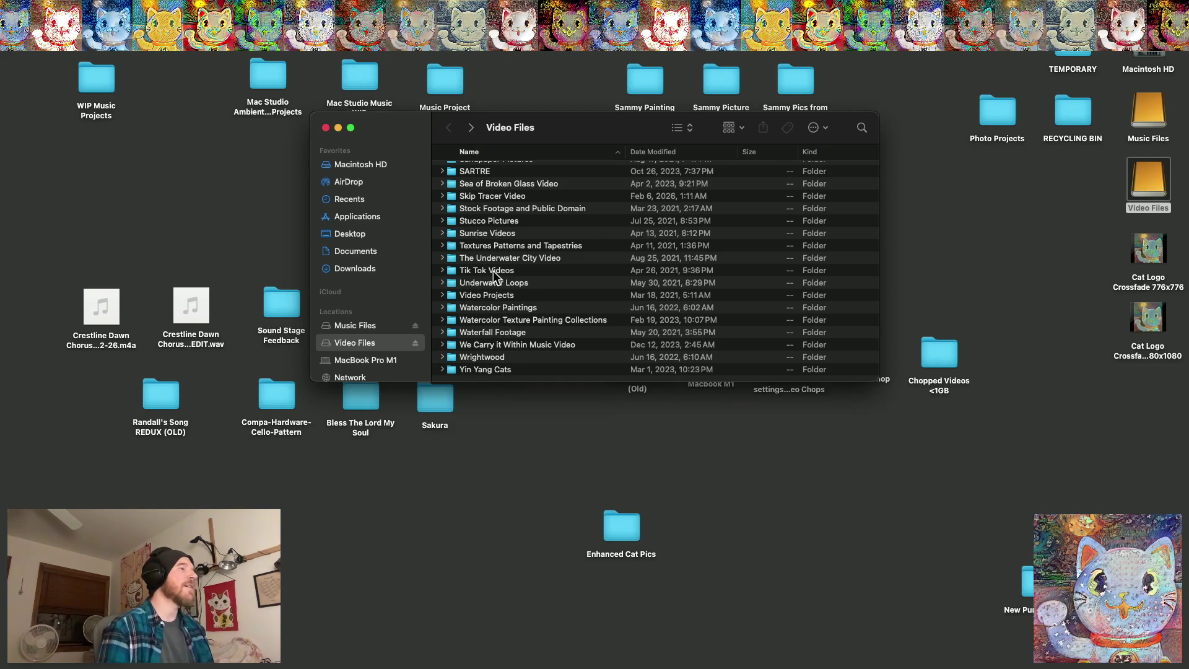
scroll(465, 254, up, 15)
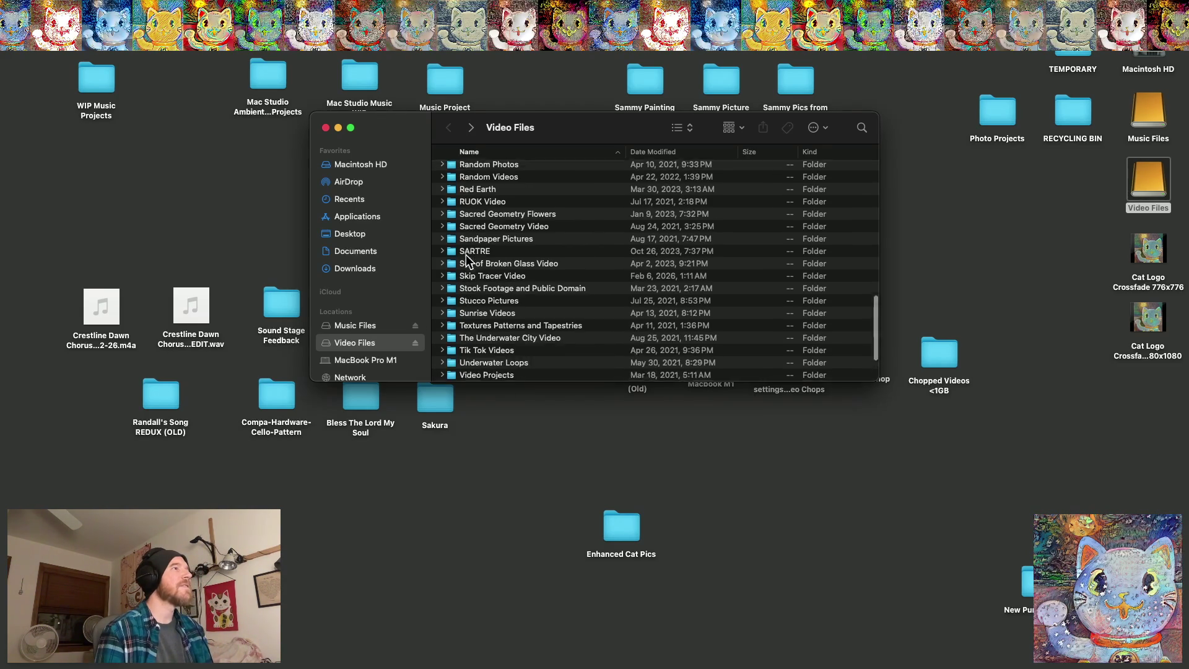
click(648, 152)
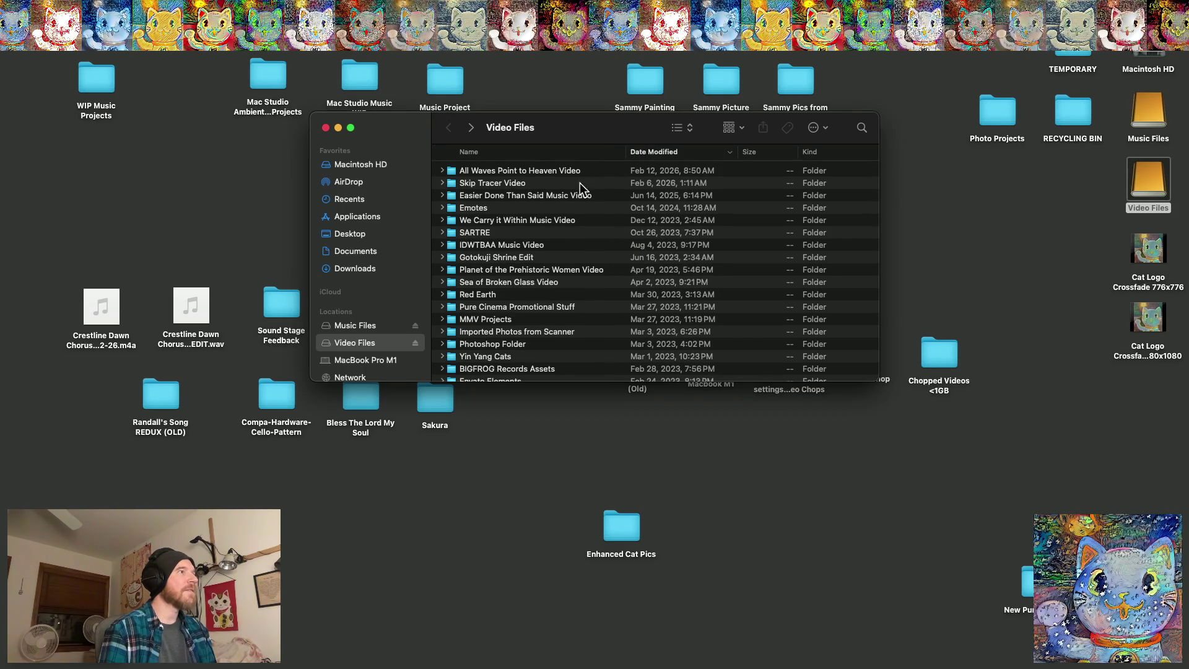
click(508, 170)
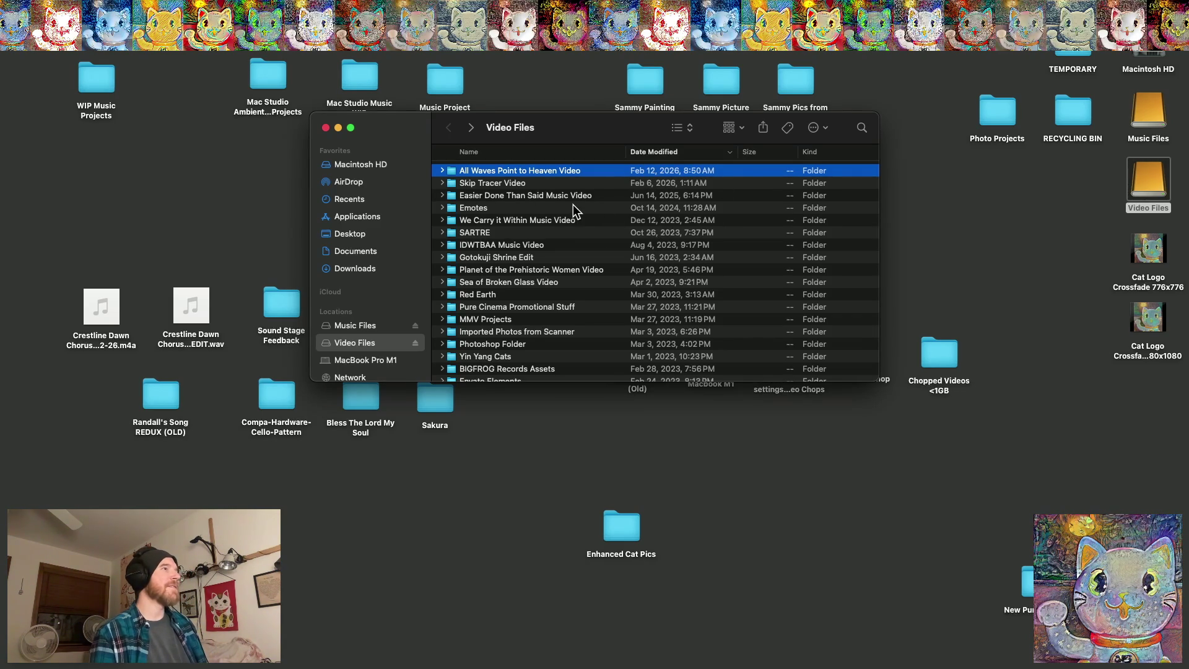
scroll(520, 213, left, 1)
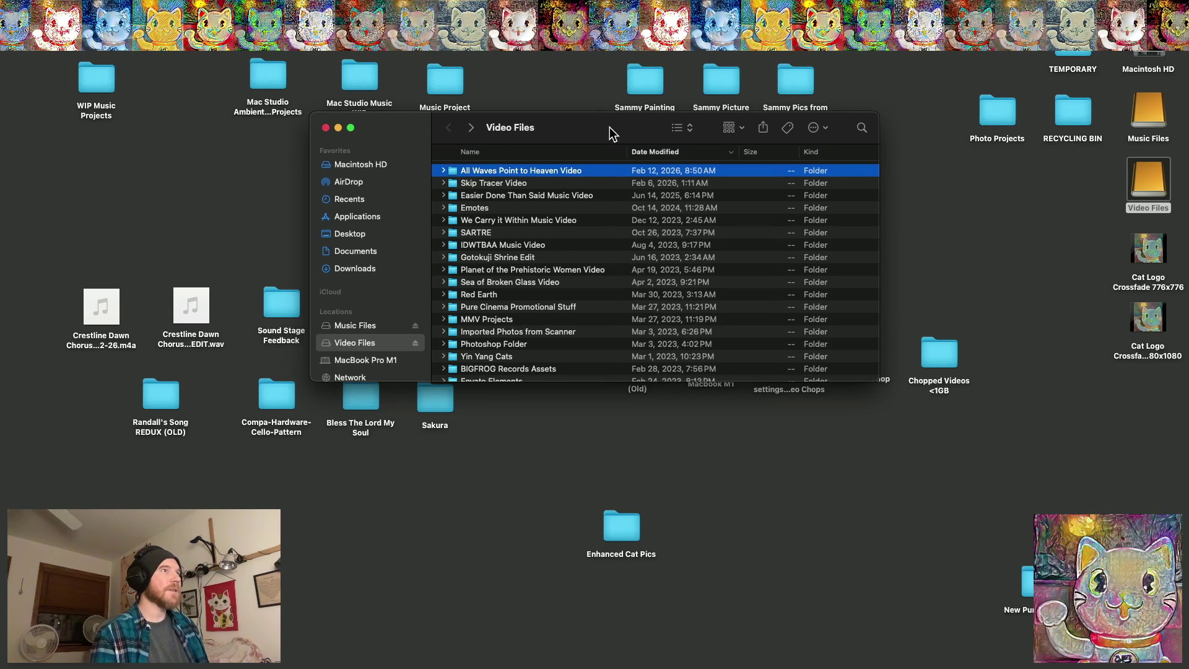
Search Finder for names containing 'leaves' and select Sunlight in Leaves 2.mp4 in the results
click(863, 128)
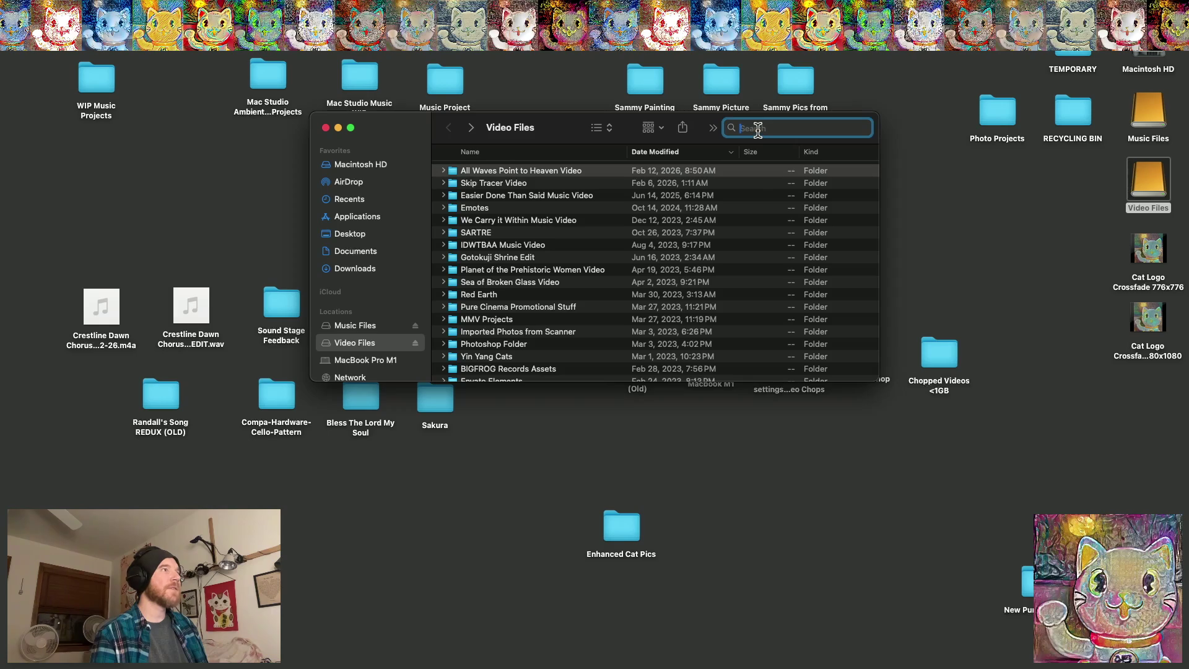
text(le)
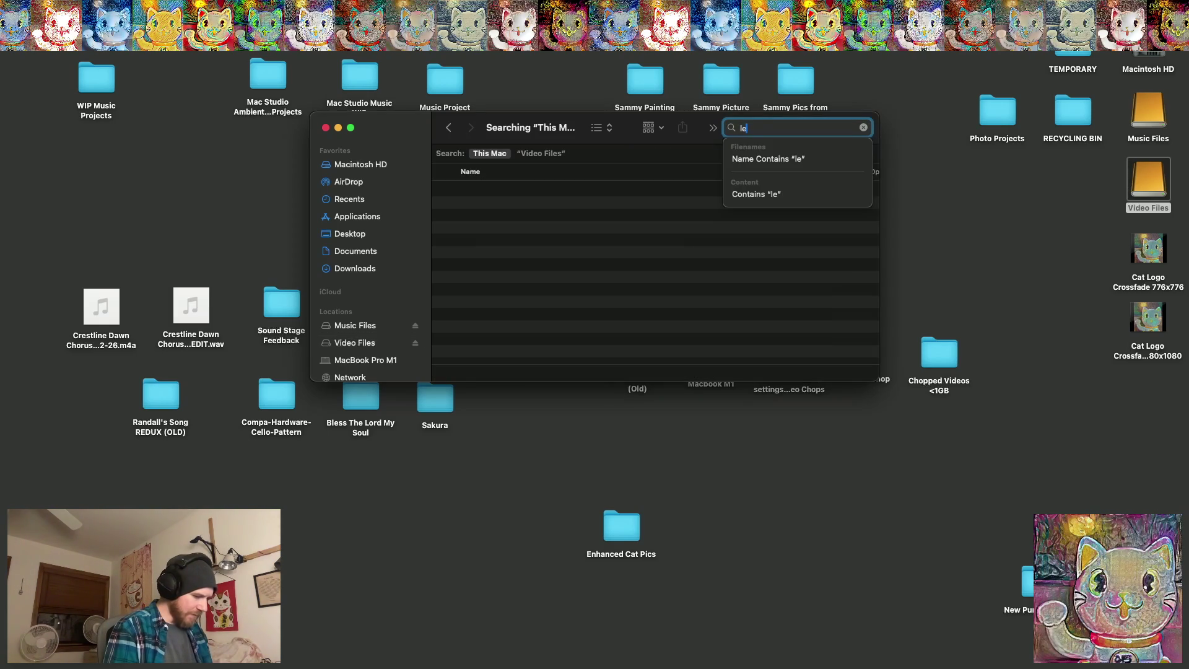
text(aves)
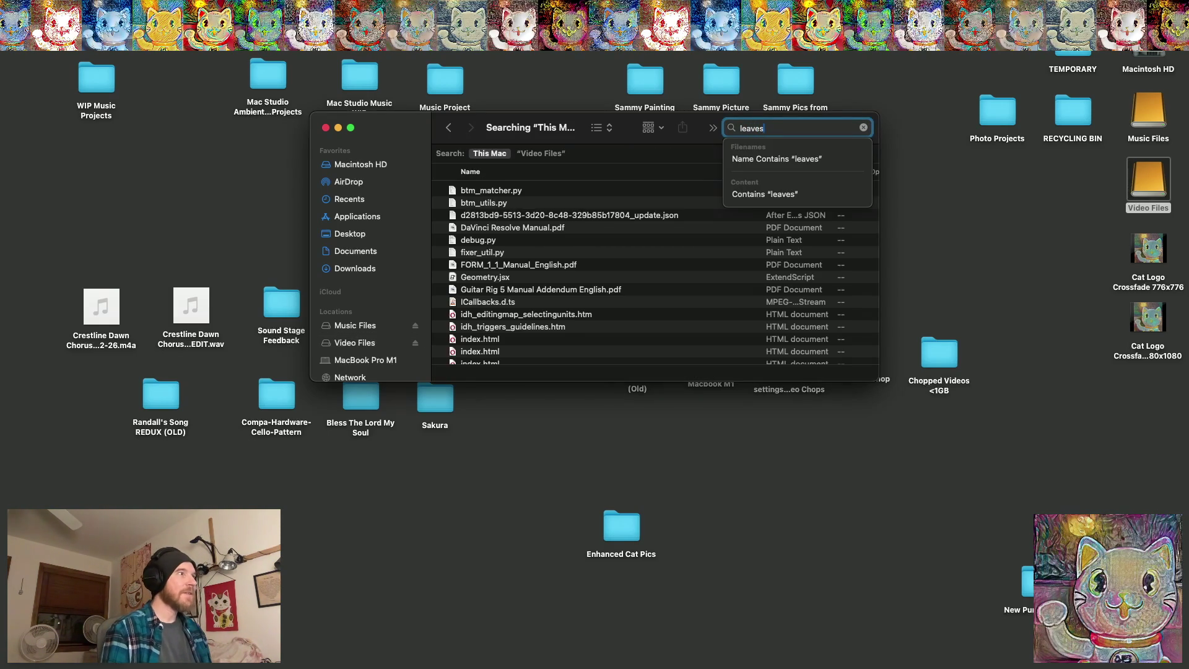
key(Down)
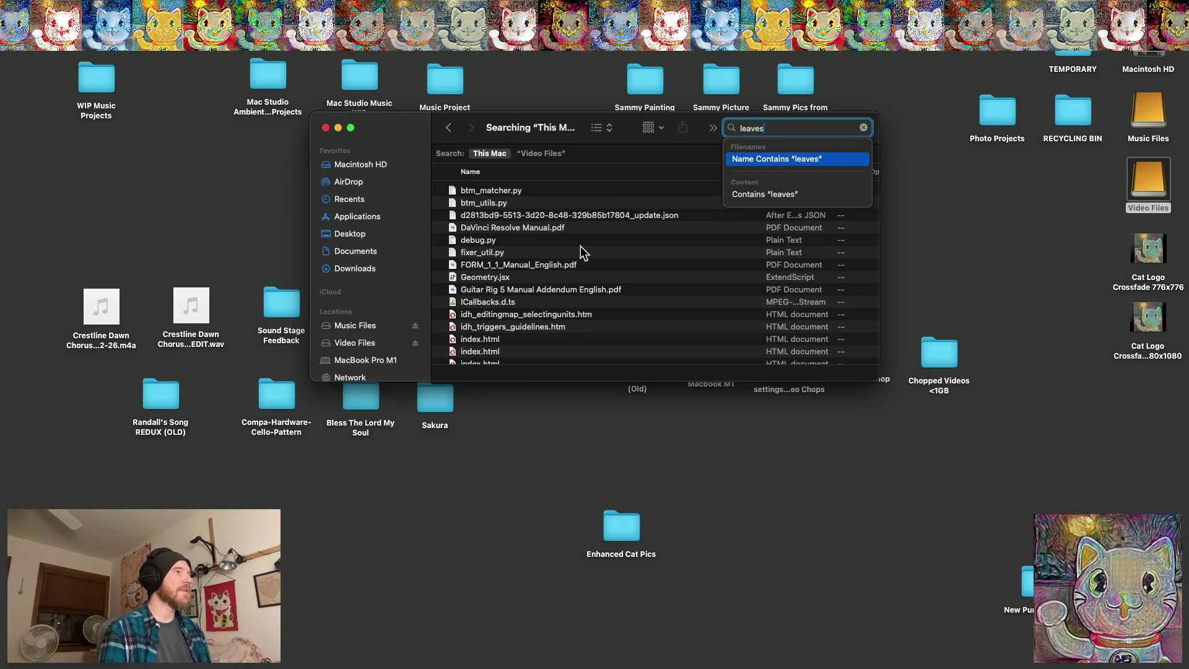
scroll(559, 232, down, 15)
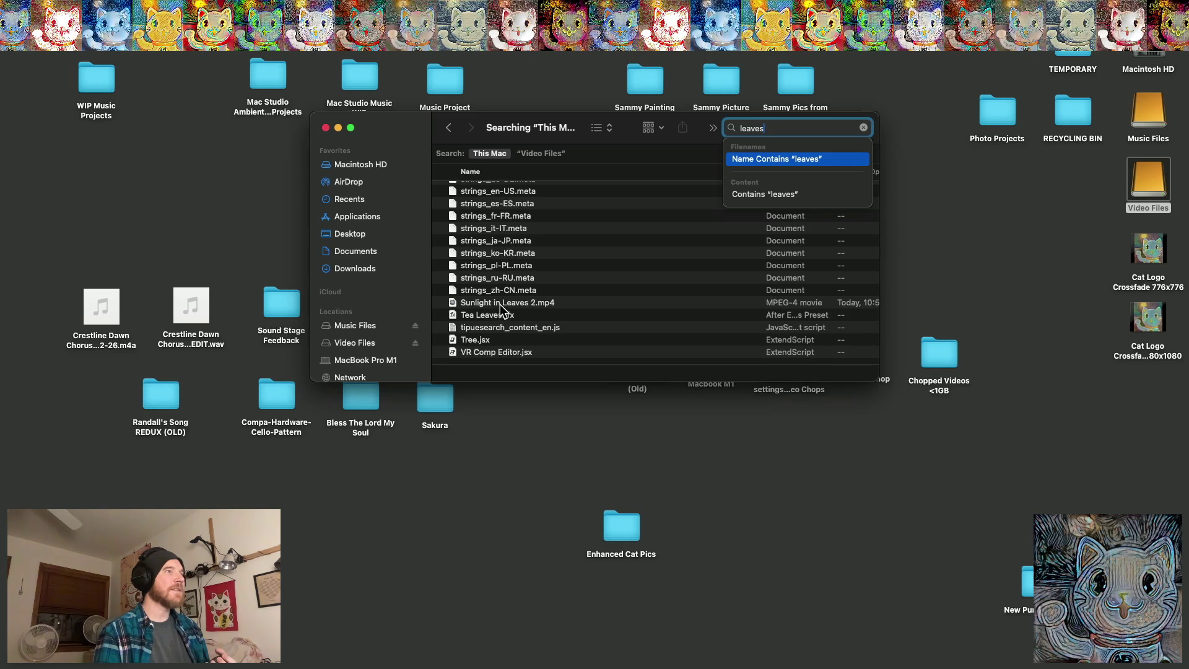
click(500, 303)
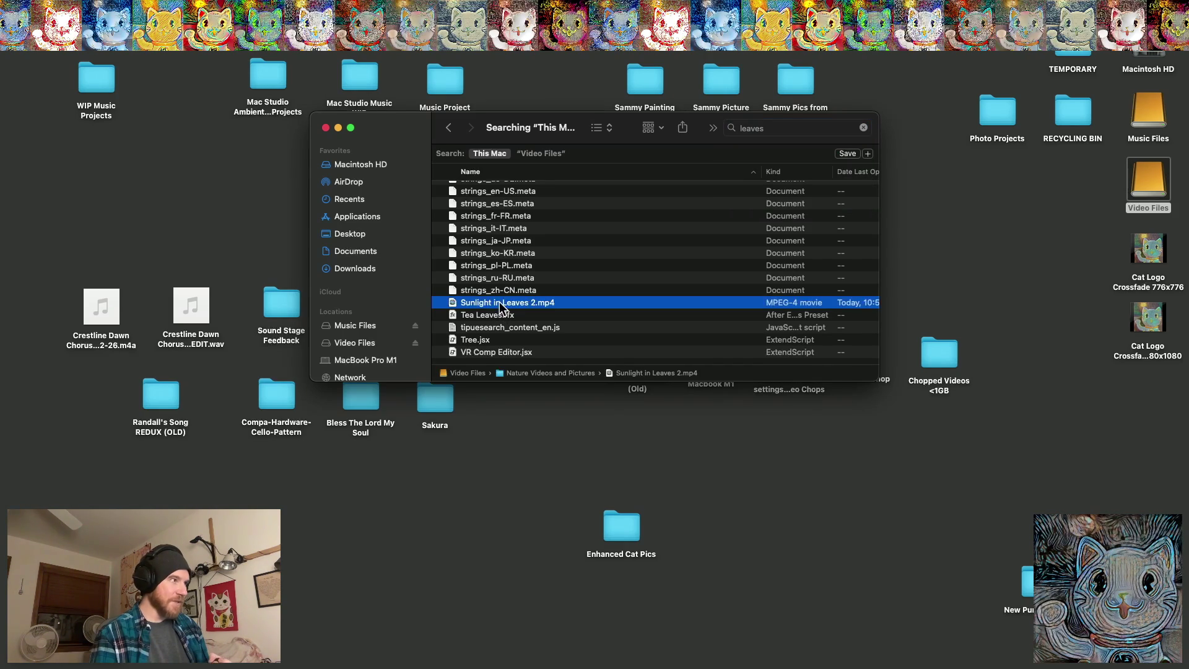
scroll(500, 307, up, 4)
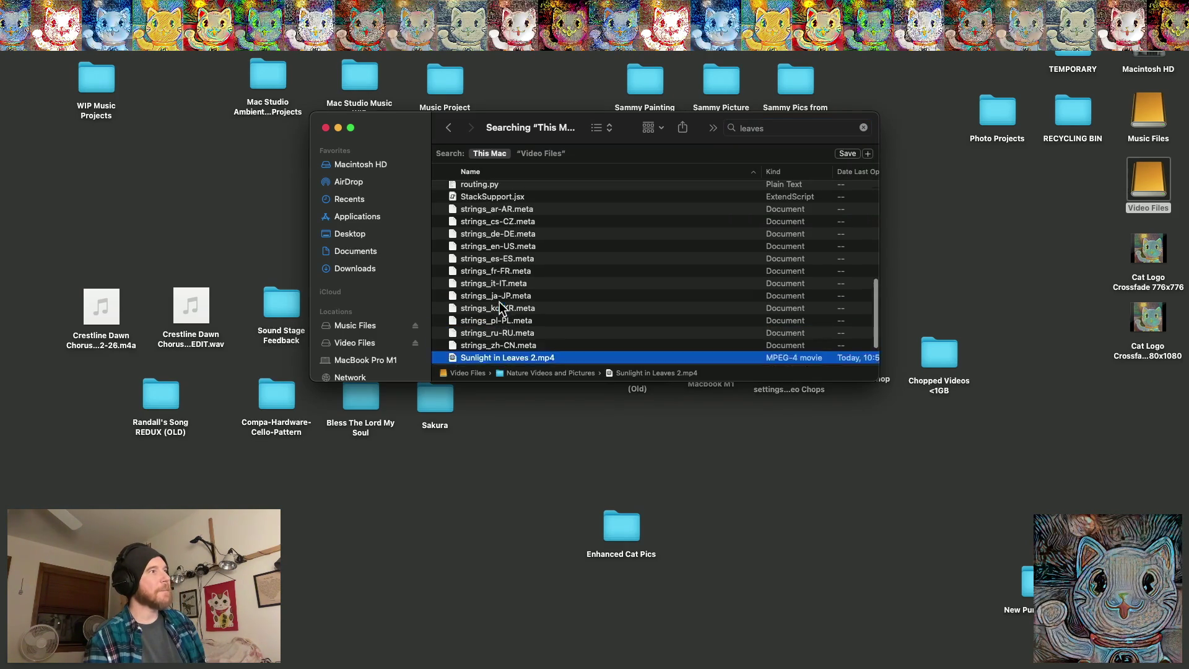
scroll(499, 306, up, 5)
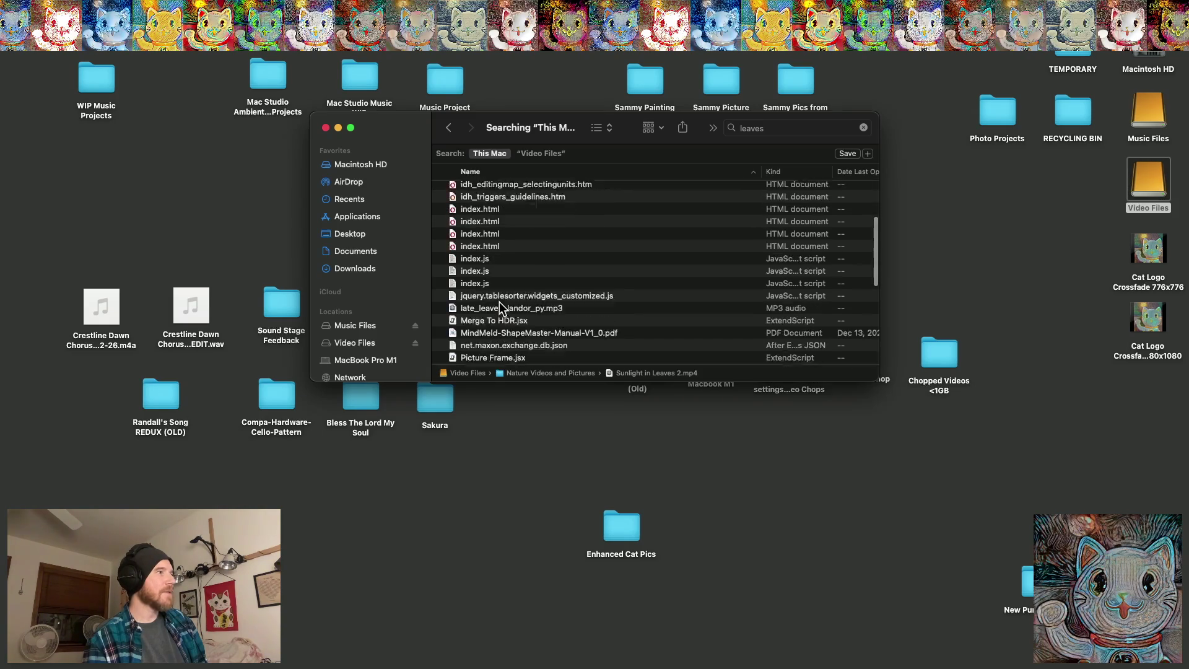
scroll(499, 308, up, 10)
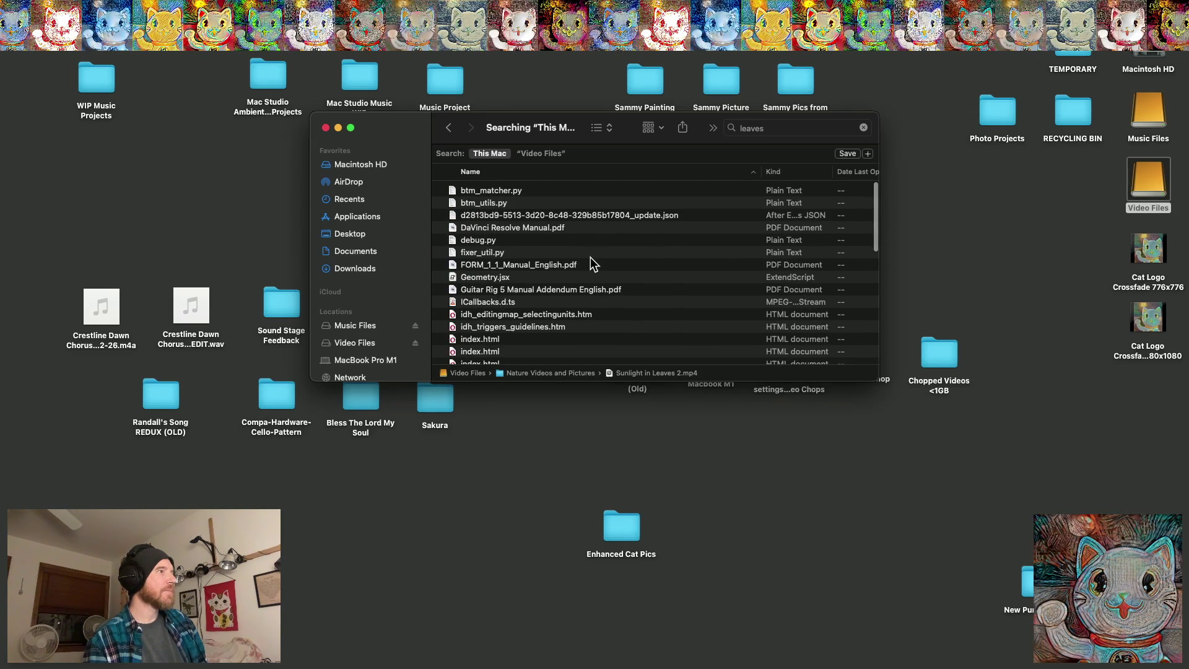
Leave the search results and open Downloads in its own Finder window from the Dock
click(450, 128)
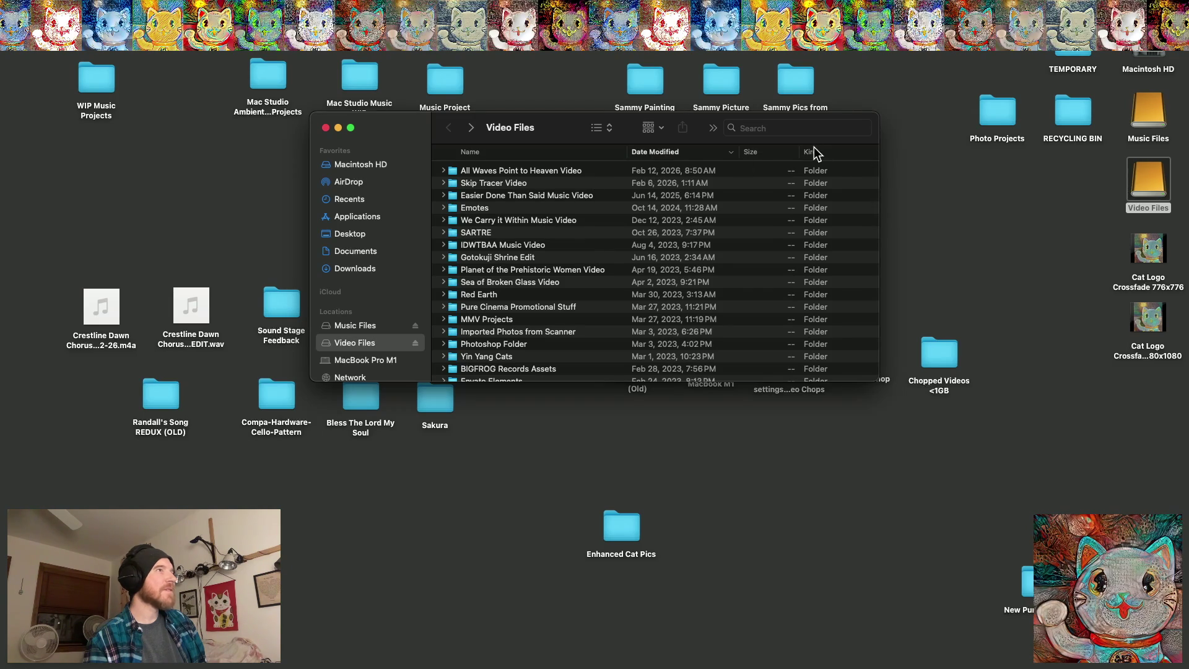
click(801, 128)
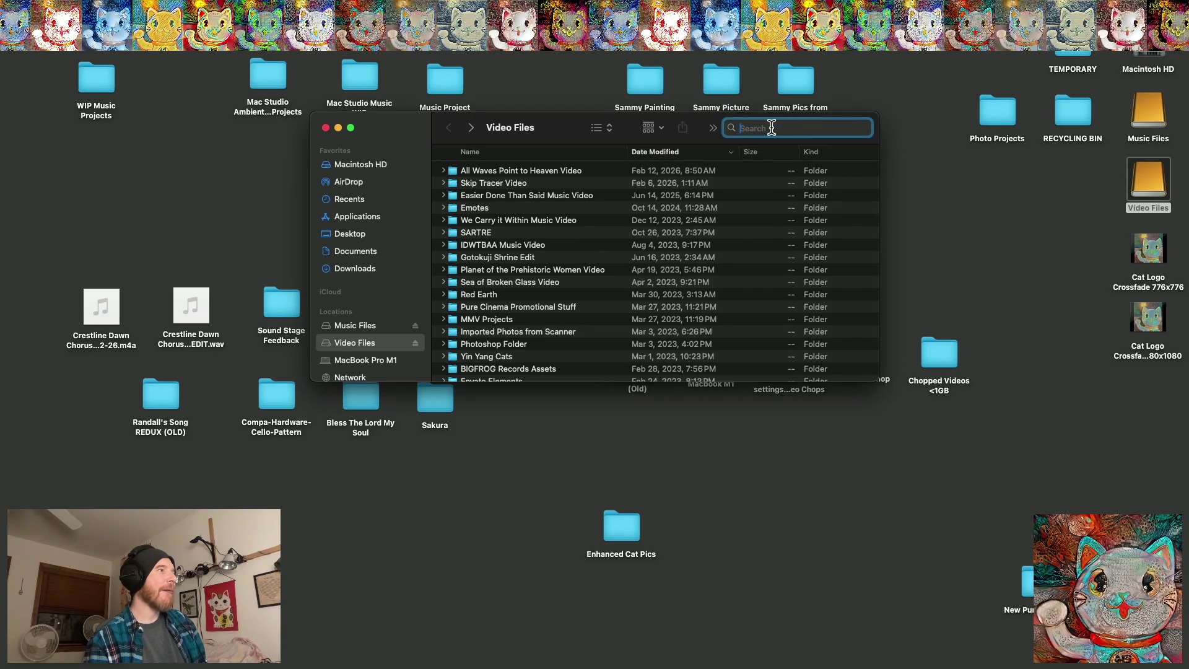
mouse_move(1031, 667)
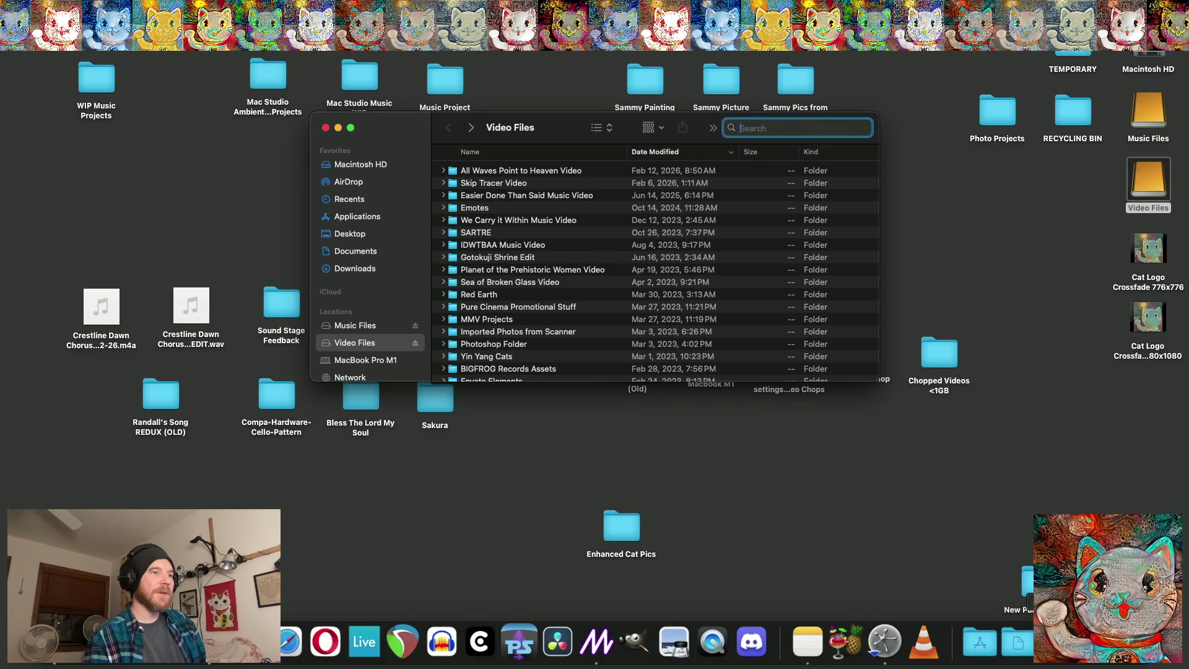
click(1056, 642)
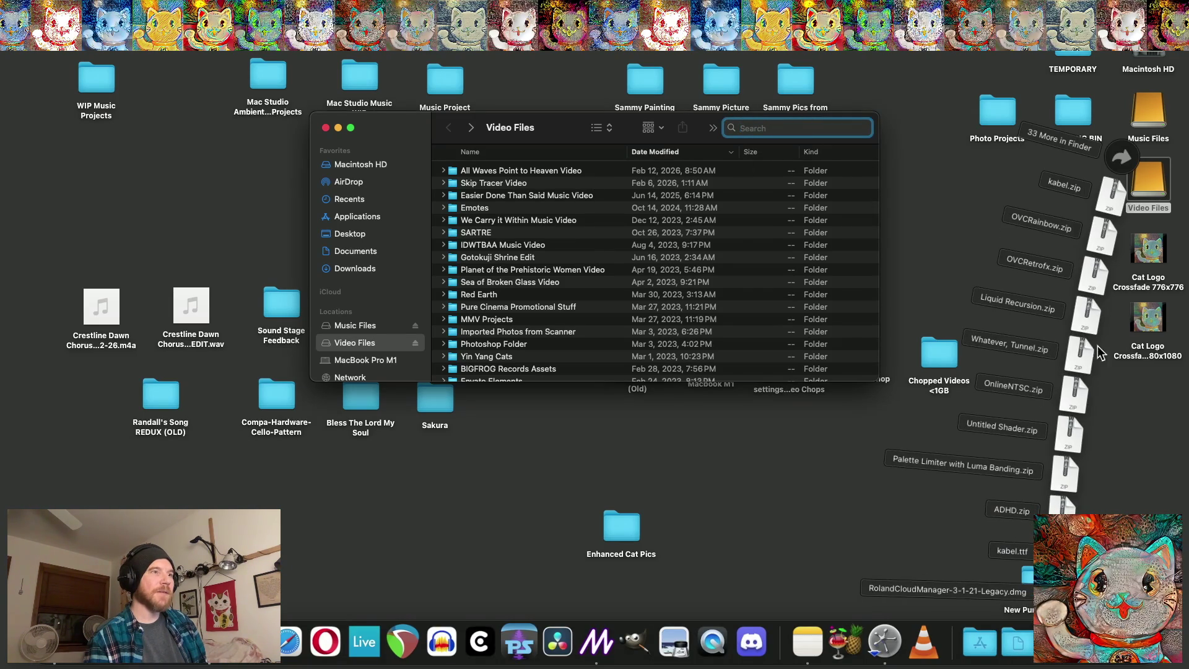
click(1121, 158)
Scroll through Downloads, then open the Trash from the Dock
scroll(297, 461, down, 10)
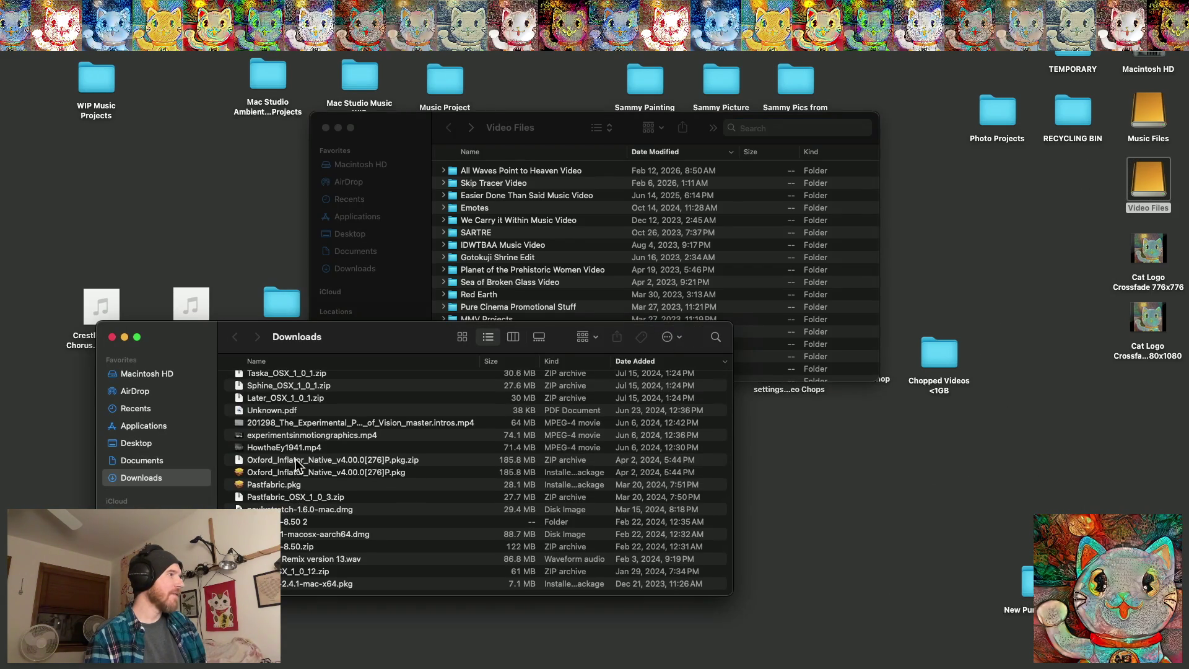
scroll(298, 465, up, 15)
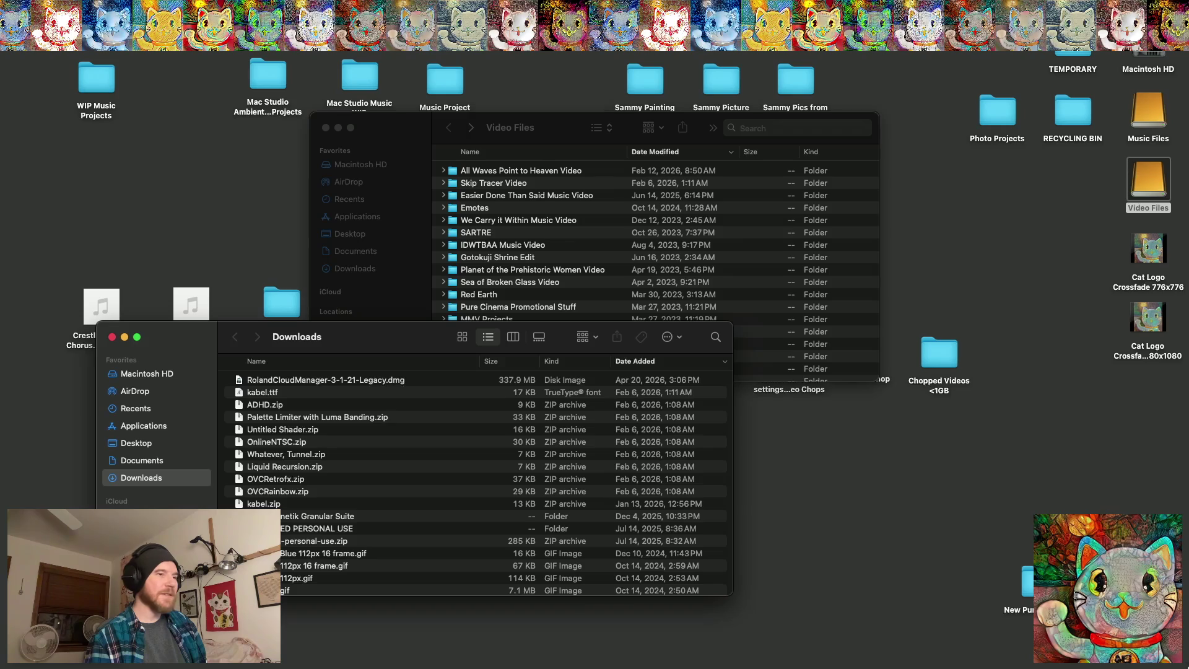
mouse_move(1178, 667)
click(1056, 641)
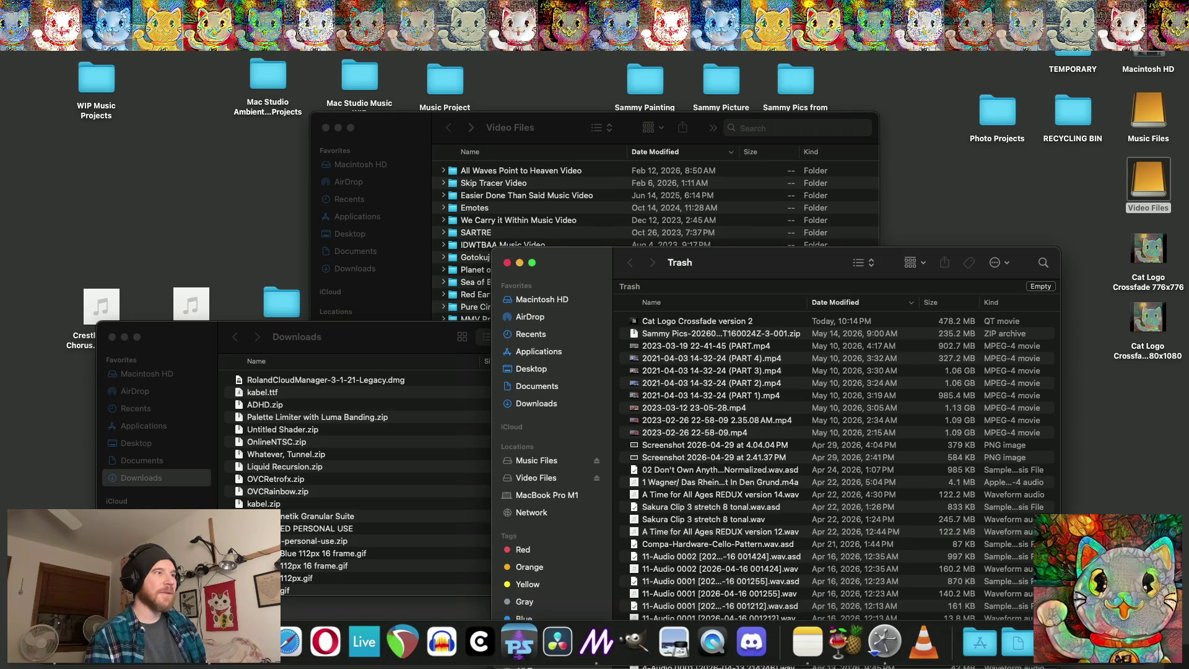
Scroll through the trashed files back to the top, then close the Trash window
scroll(761, 414, down, 20)
scroll(762, 413, down, 20)
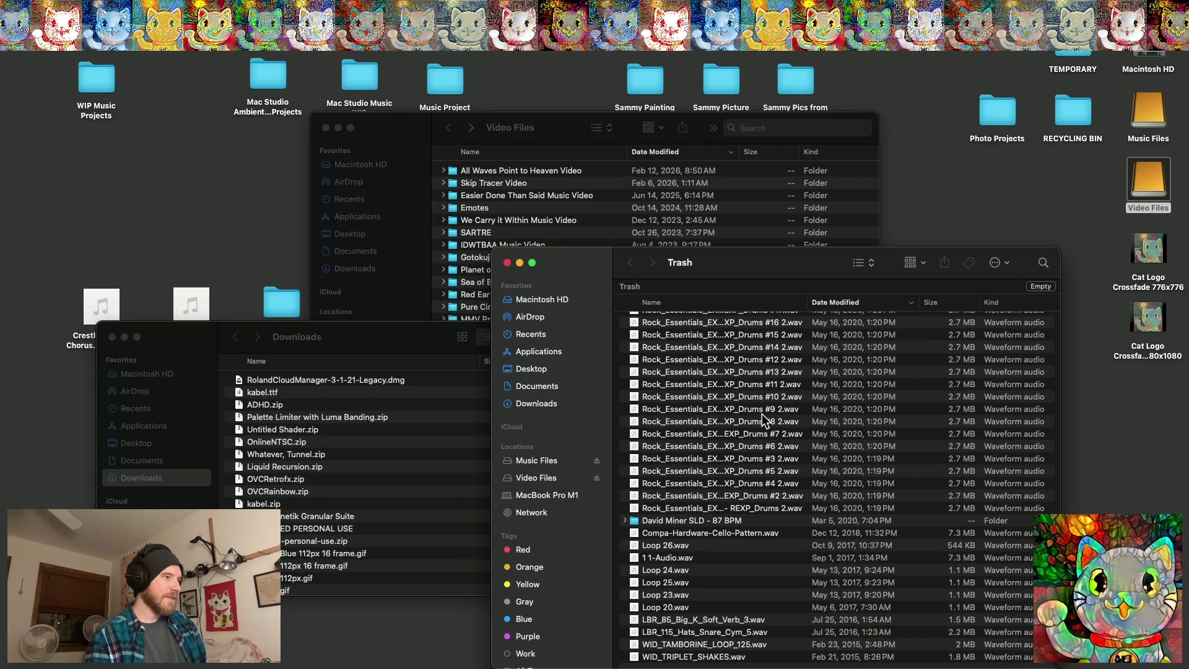
scroll(761, 414, up, 10)
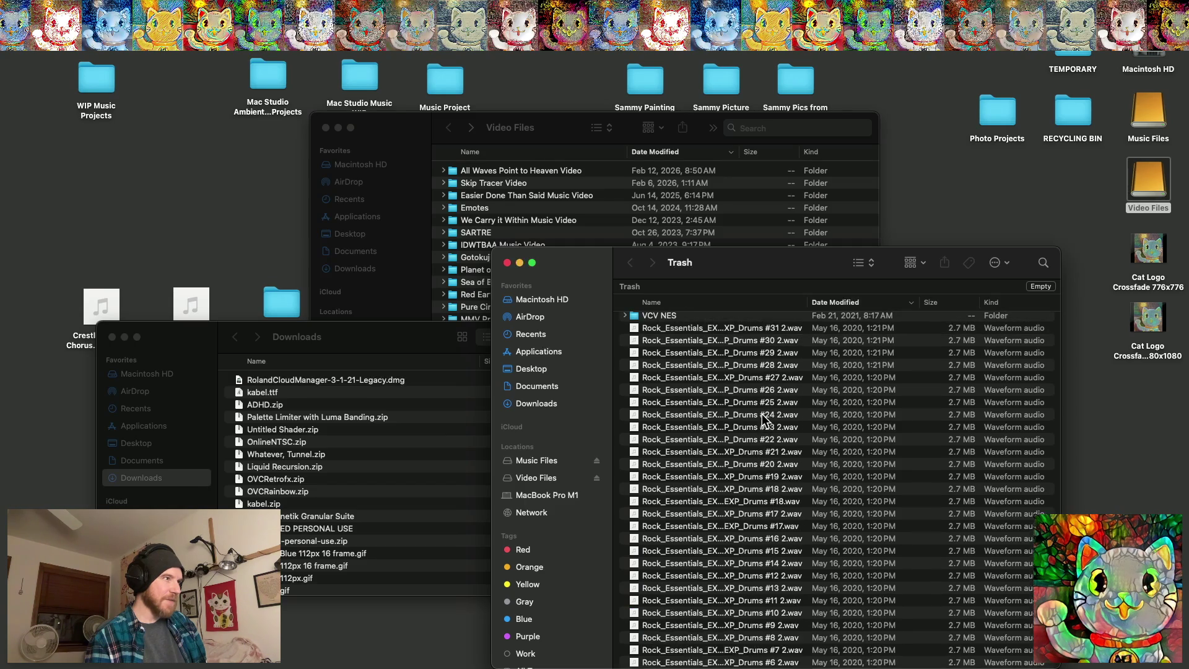
scroll(761, 414, up, 3)
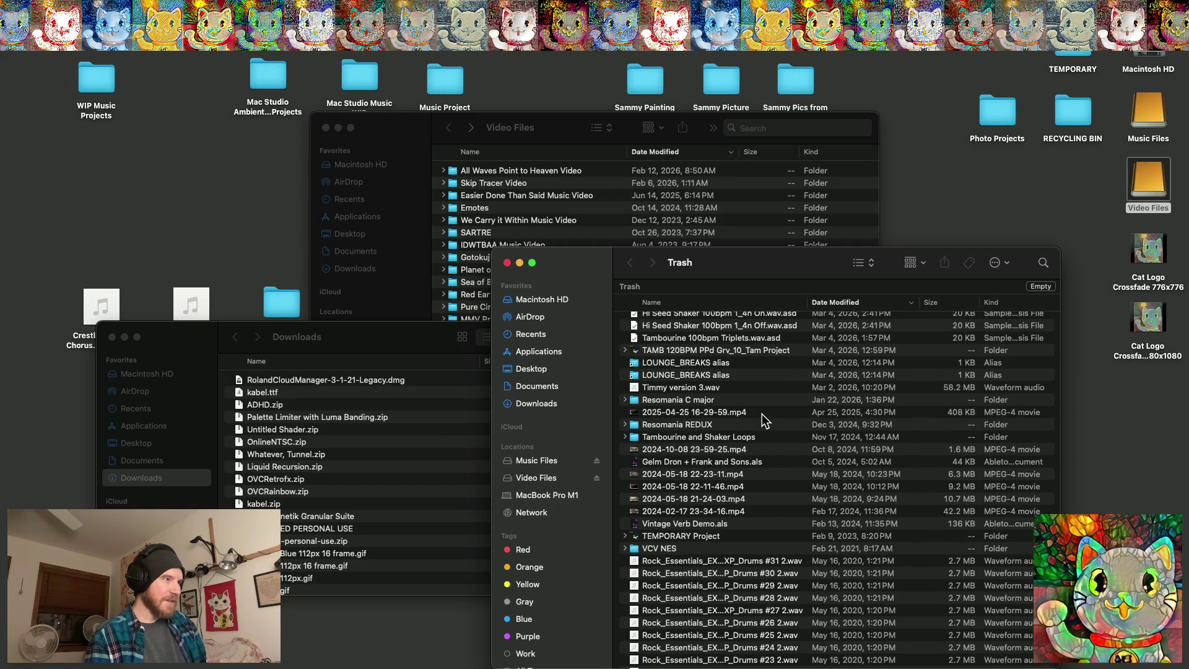
scroll(762, 414, up, 3)
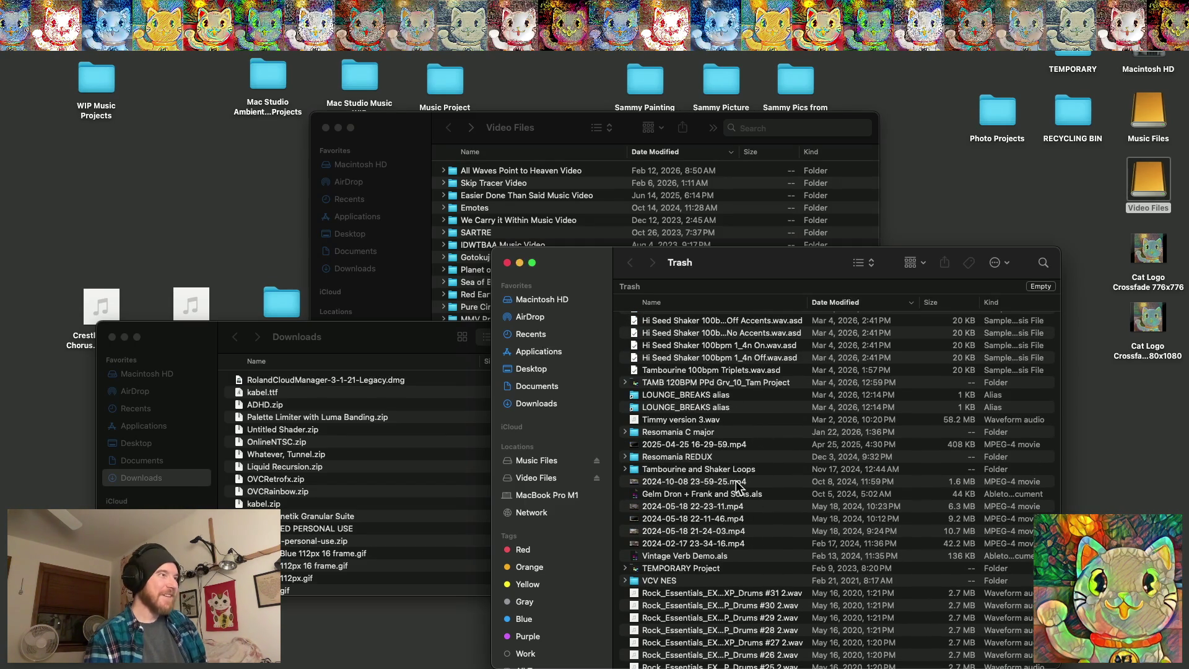
scroll(736, 480, up, 5)
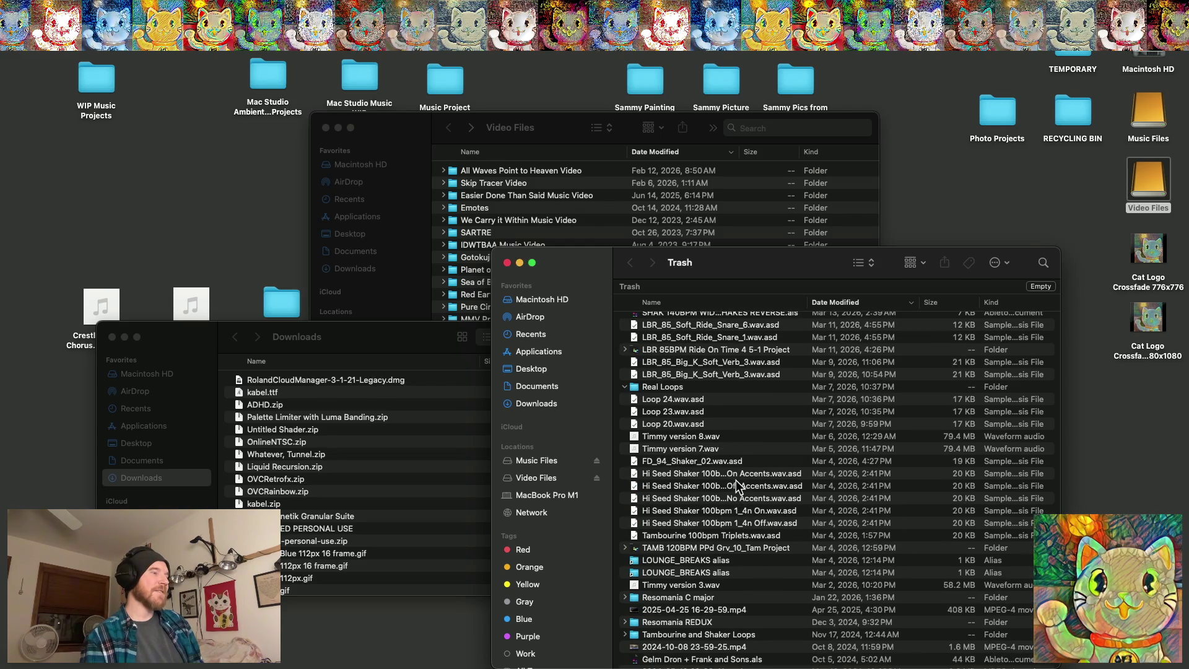
scroll(736, 481, up, 6)
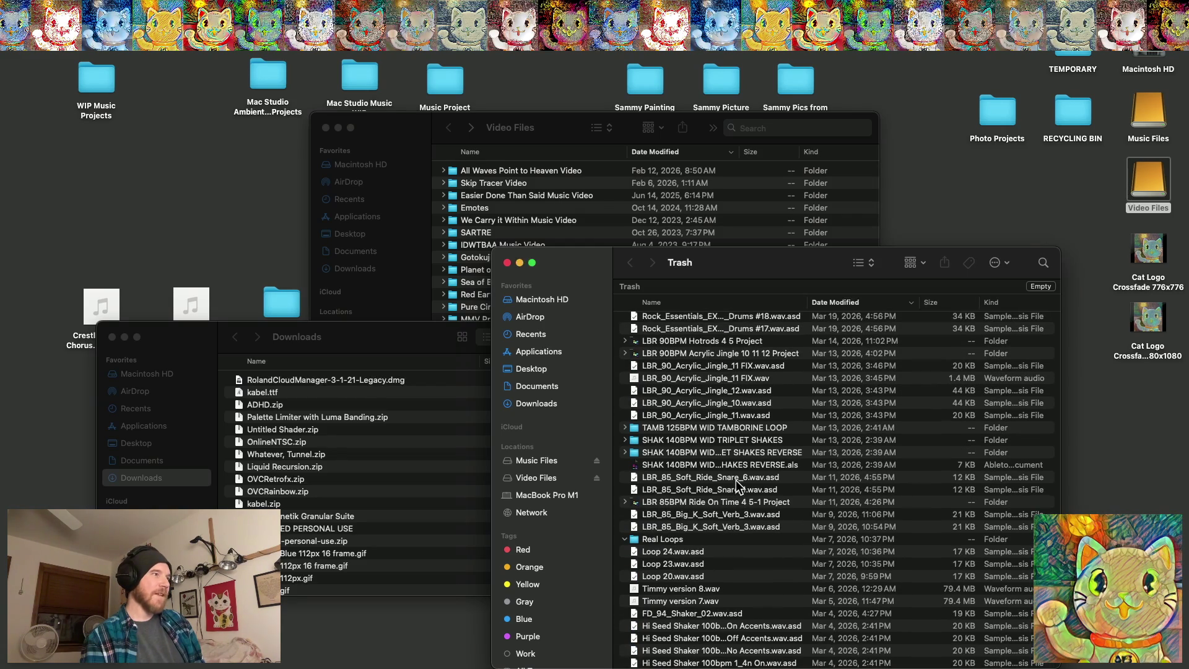
scroll(736, 481, up, 5)
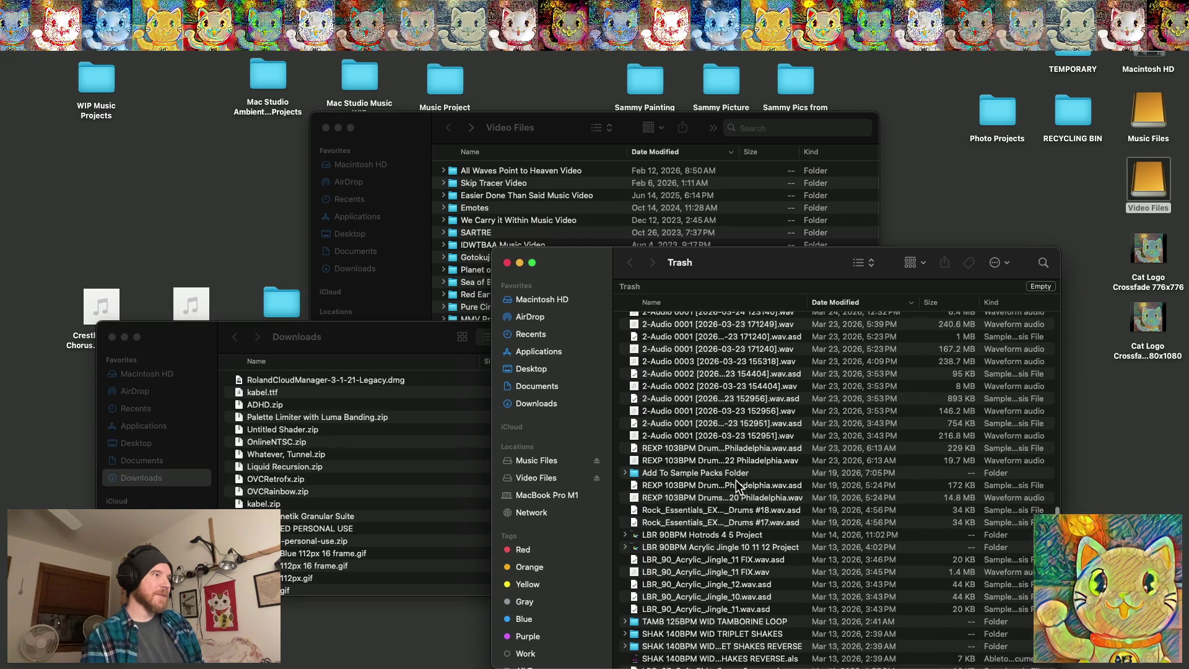
scroll(736, 480, up, 10)
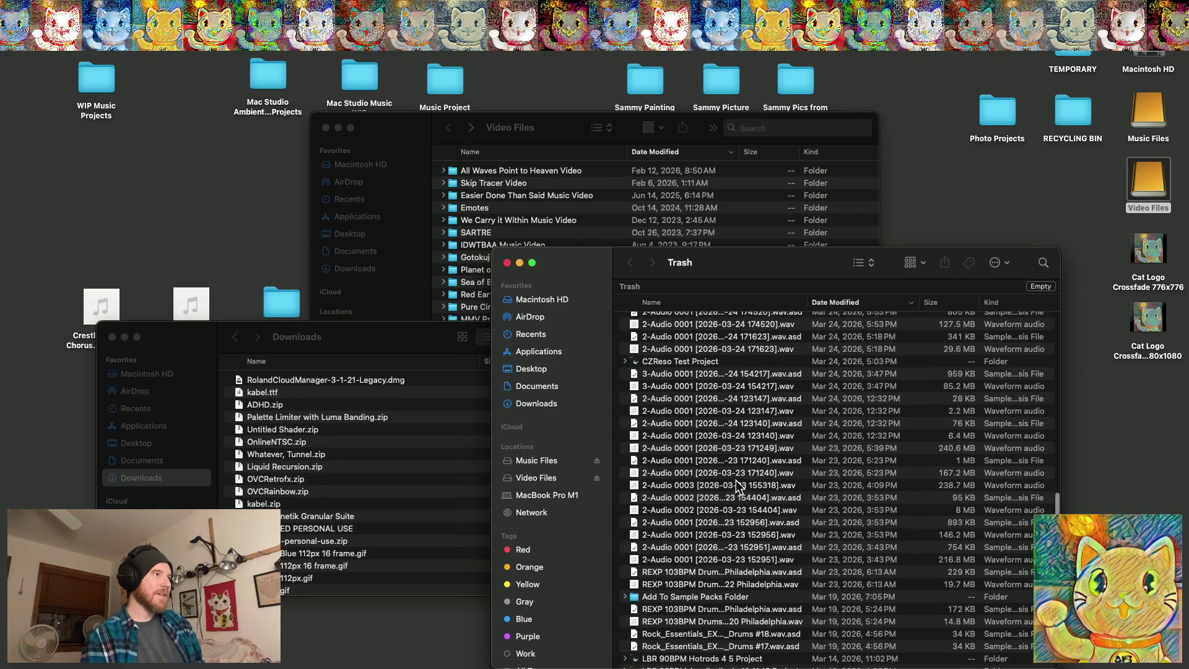
scroll(735, 480, up, 12)
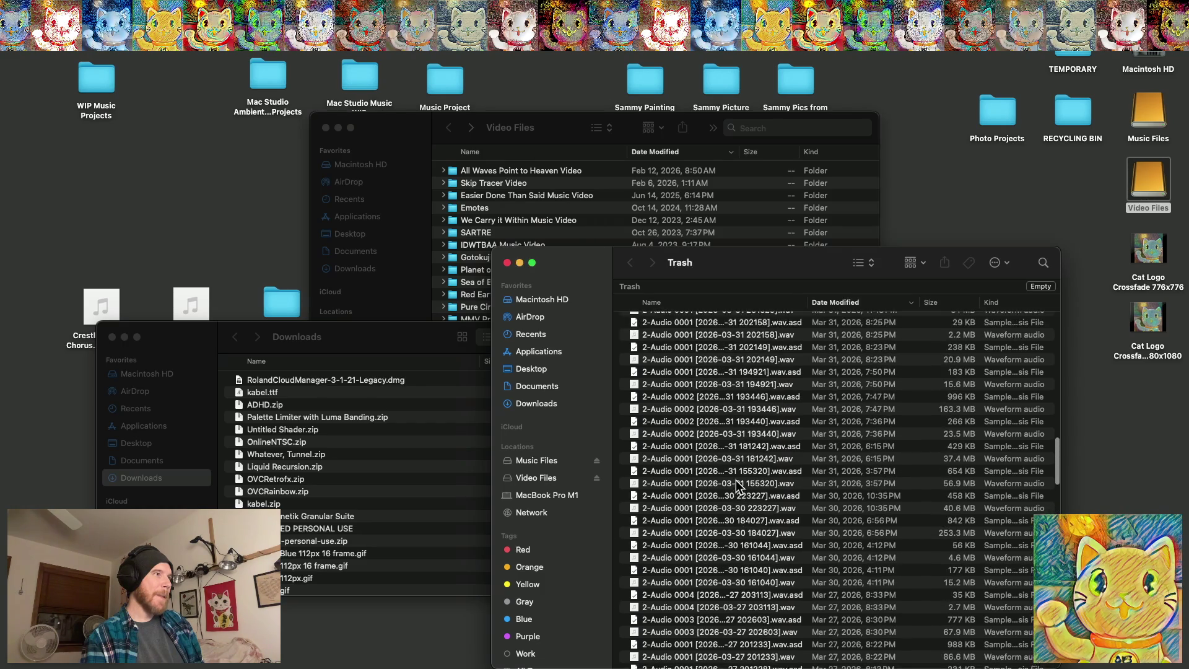
scroll(735, 481, up, 15)
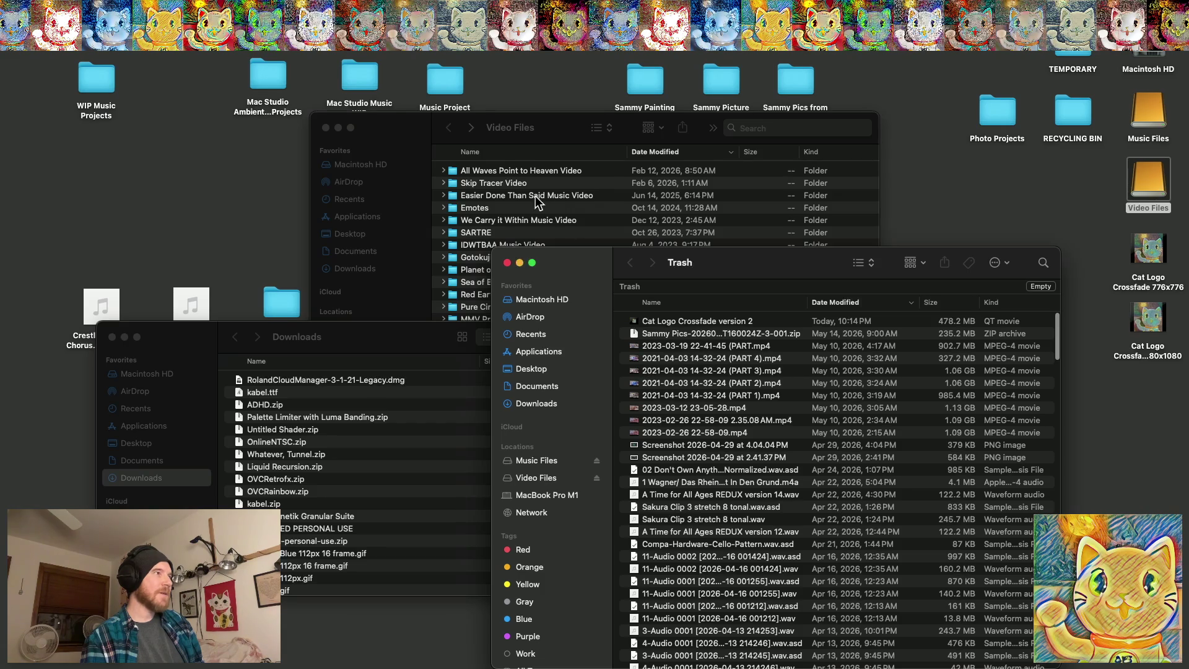
click(507, 263)
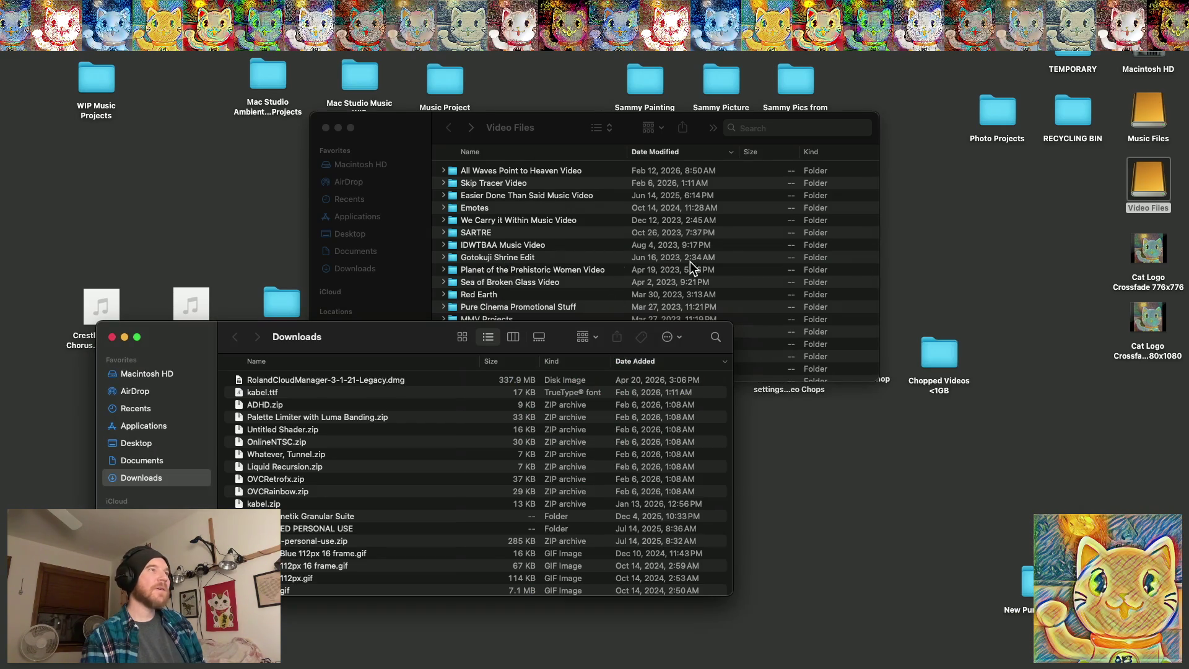
Close the Downloads and Video Files windows, then reopen the Video Files folder
click(112, 337)
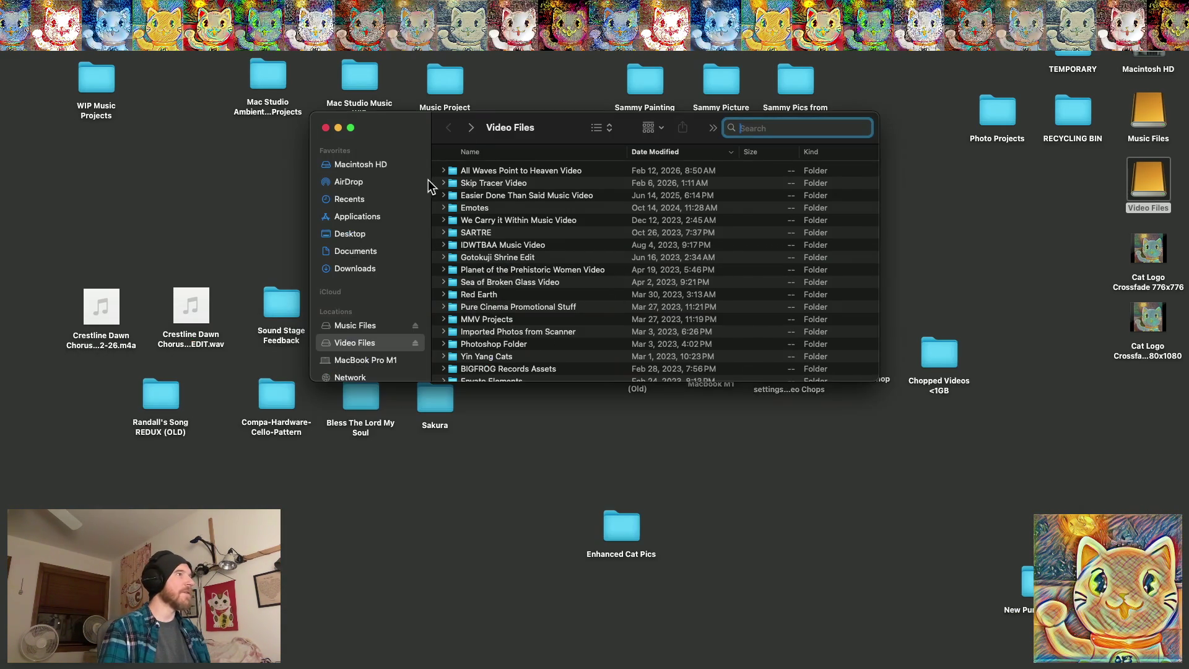
scroll(507, 225, up, 2)
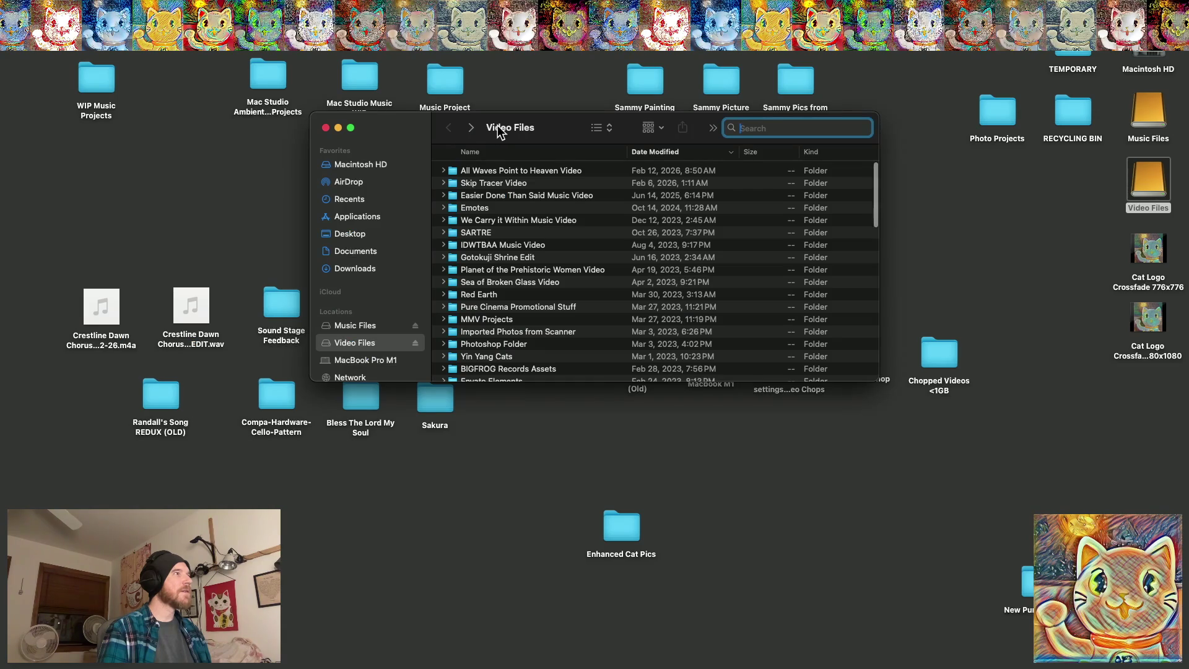
click(325, 127)
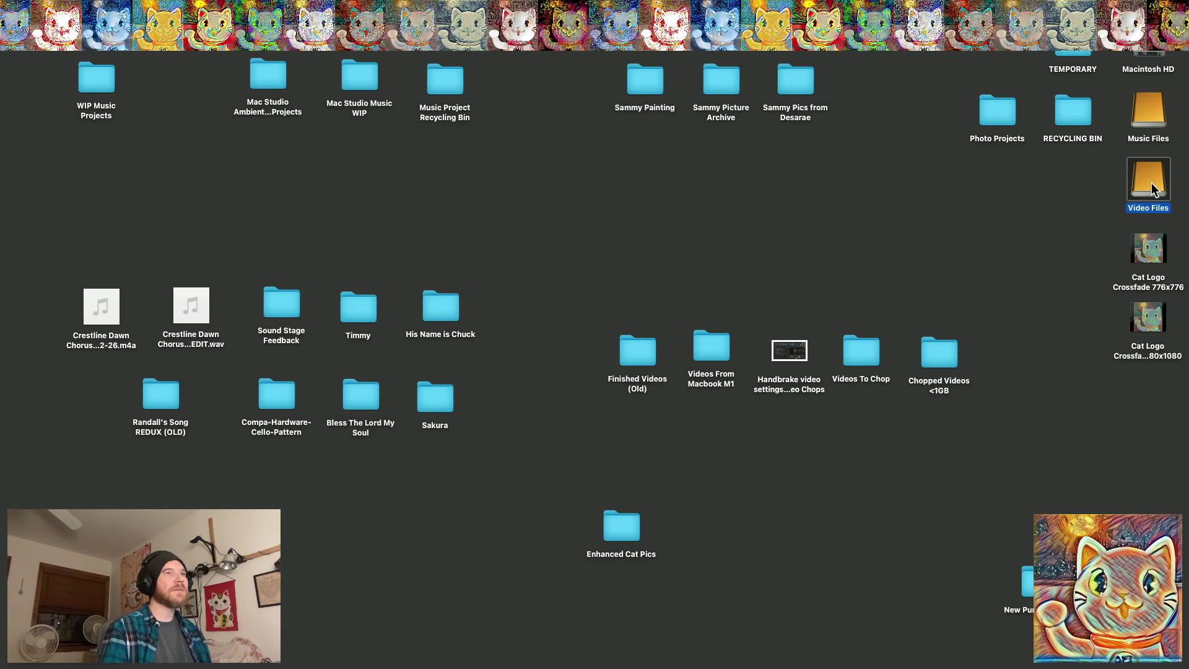
double_click(1150, 183)
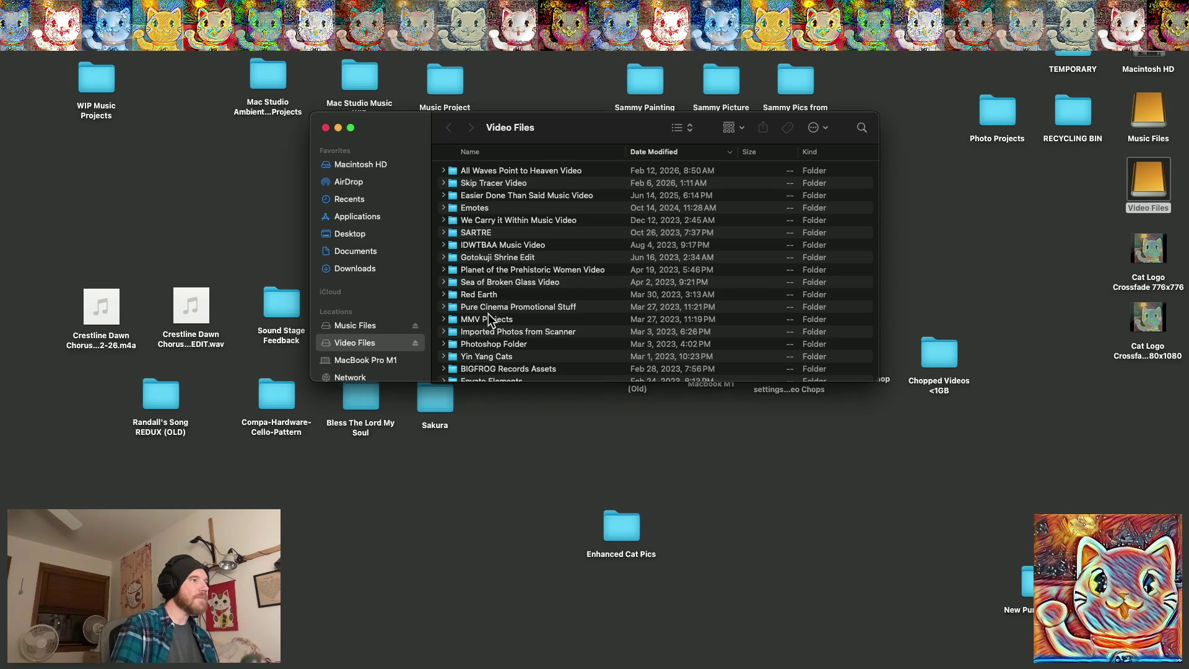
Scroll through the Video Files folder list to survey its contents
scroll(488, 316, down, 3)
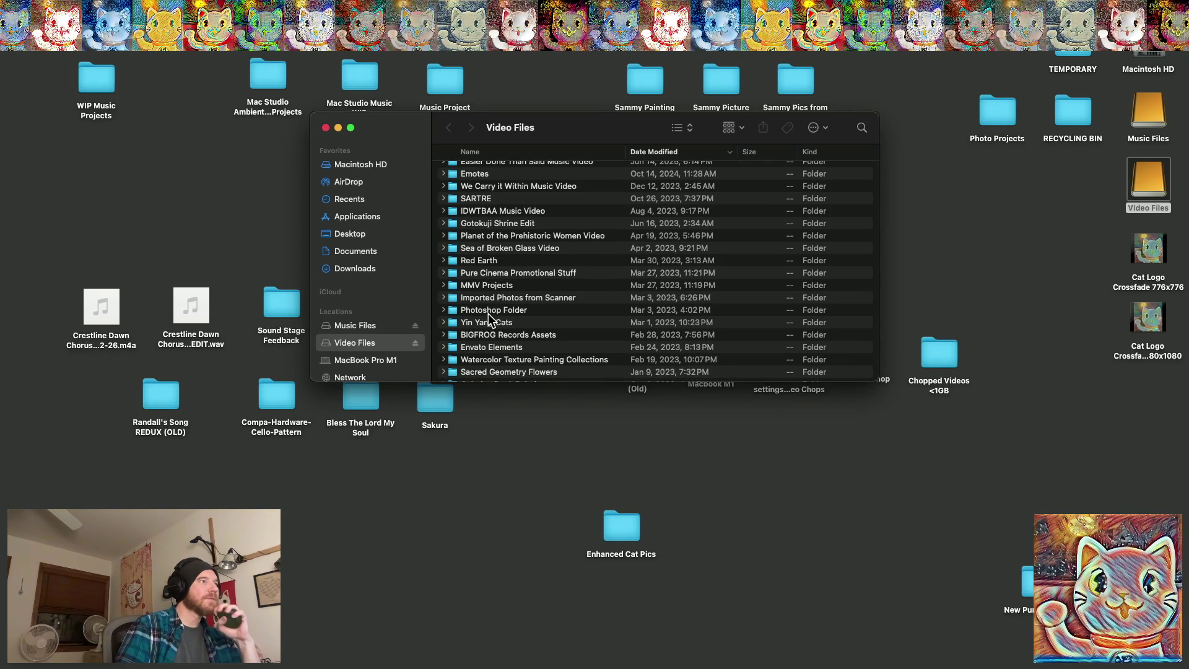
scroll(488, 315, down, 5)
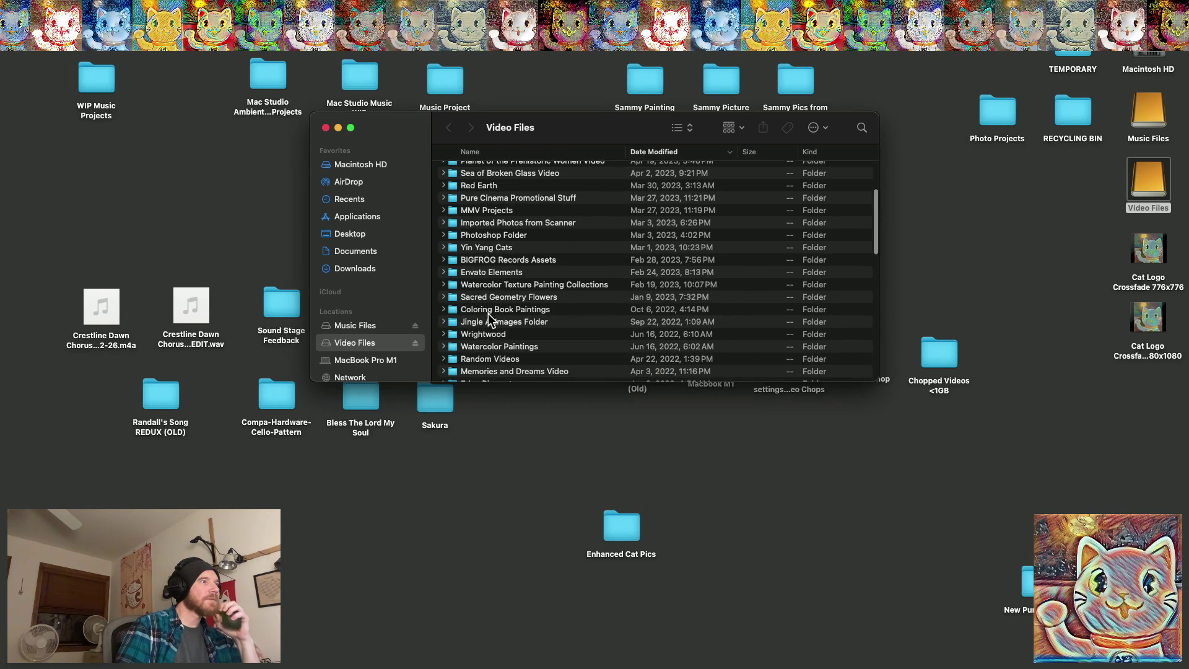
scroll(488, 313, down, 3)
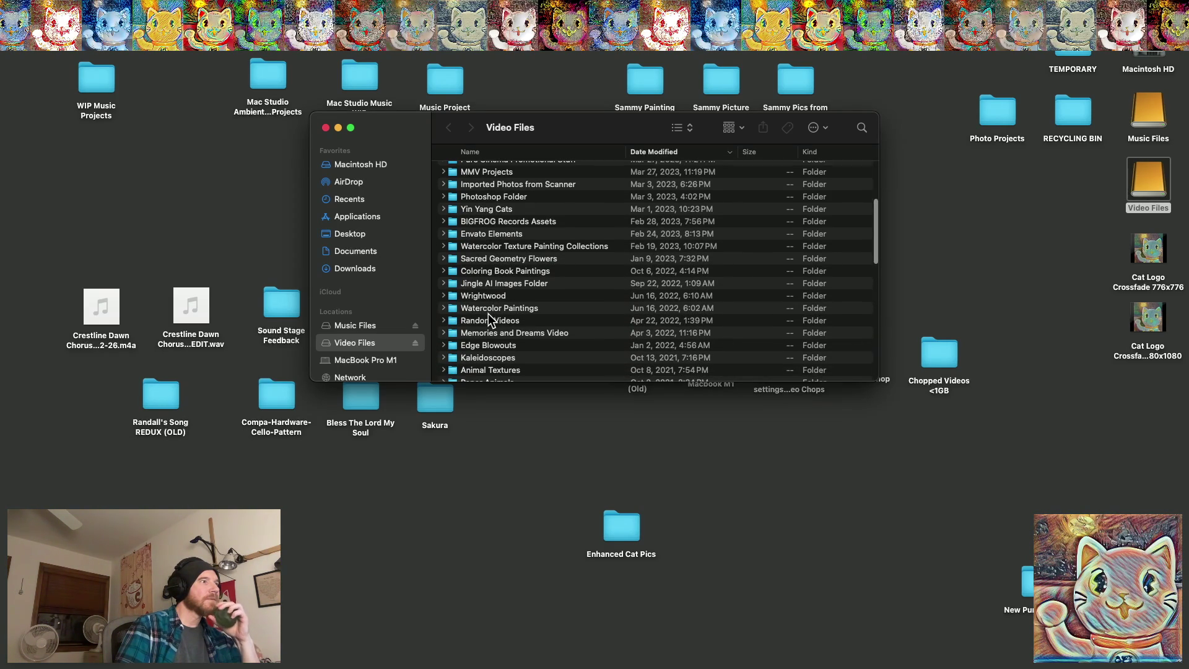
scroll(488, 313, down, 3)
scroll(489, 319, down, 7)
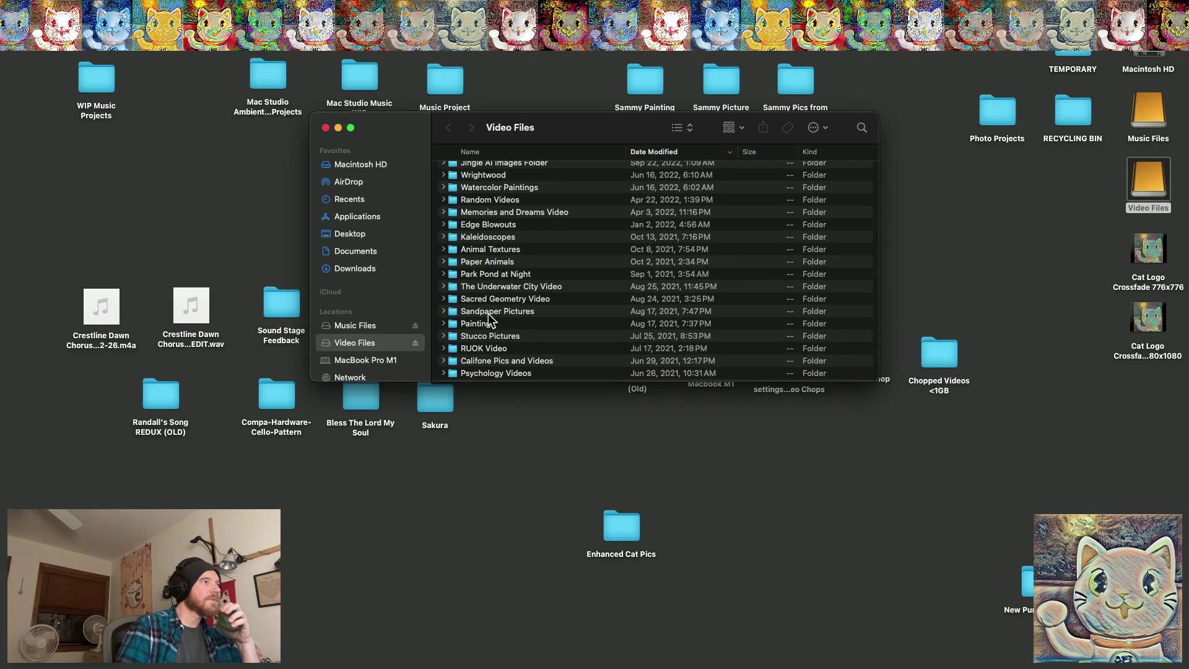
scroll(490, 318, down, 2)
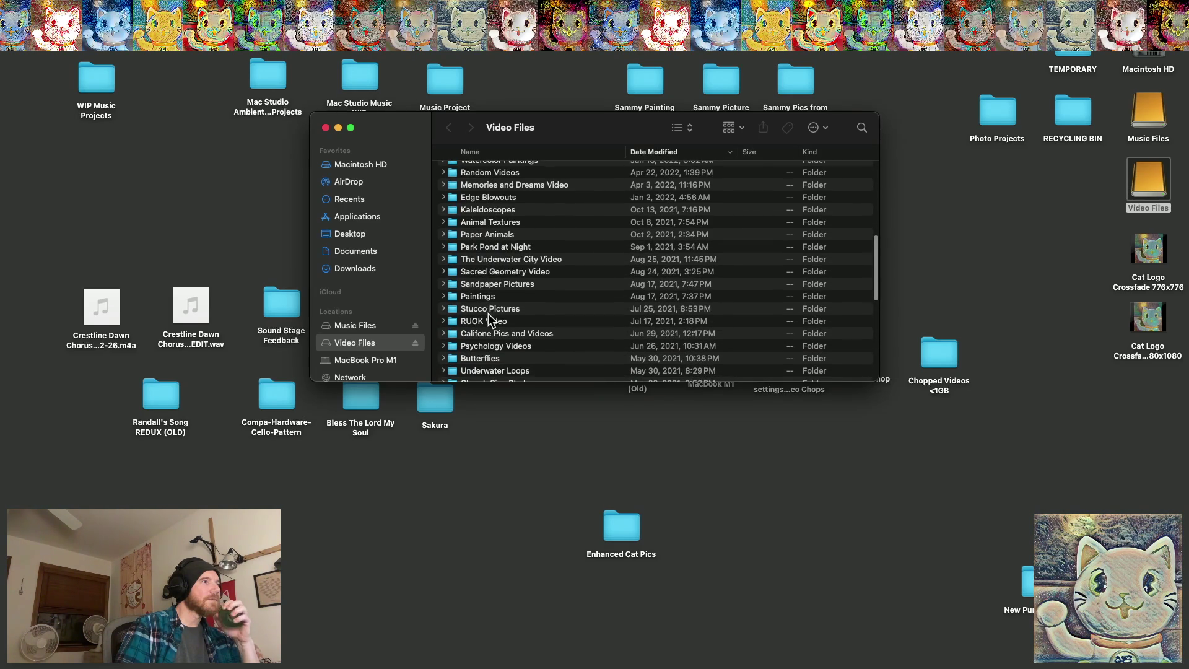
scroll(488, 313, down, 2)
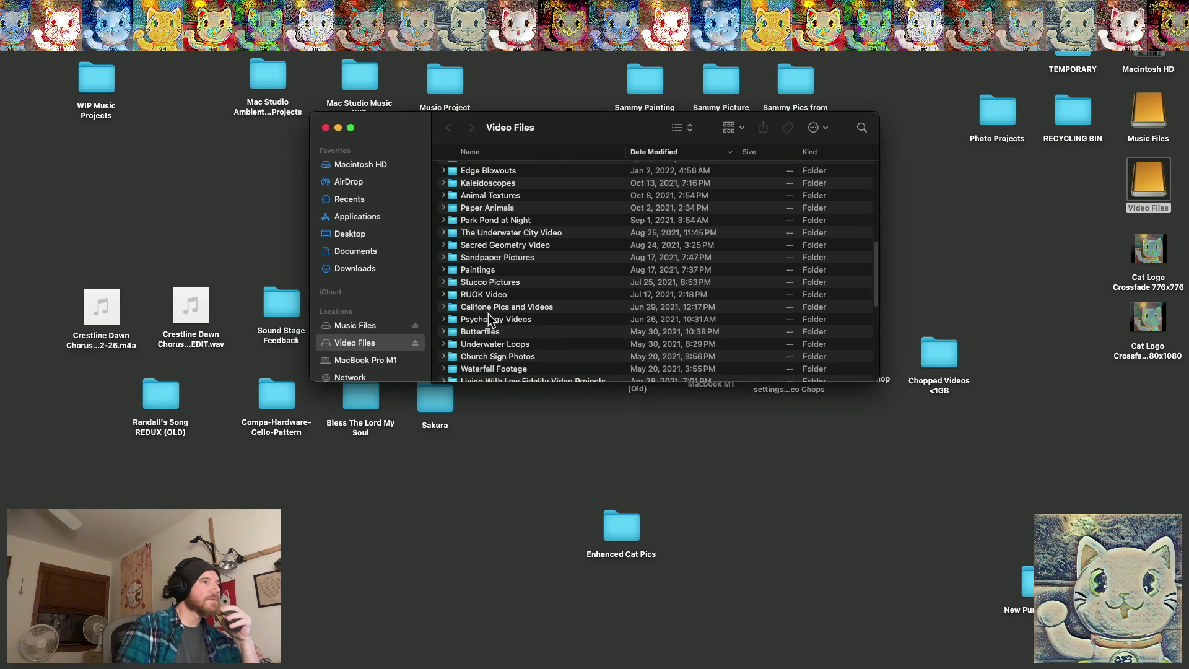
scroll(488, 313, down, 2)
scroll(488, 313, down, 6)
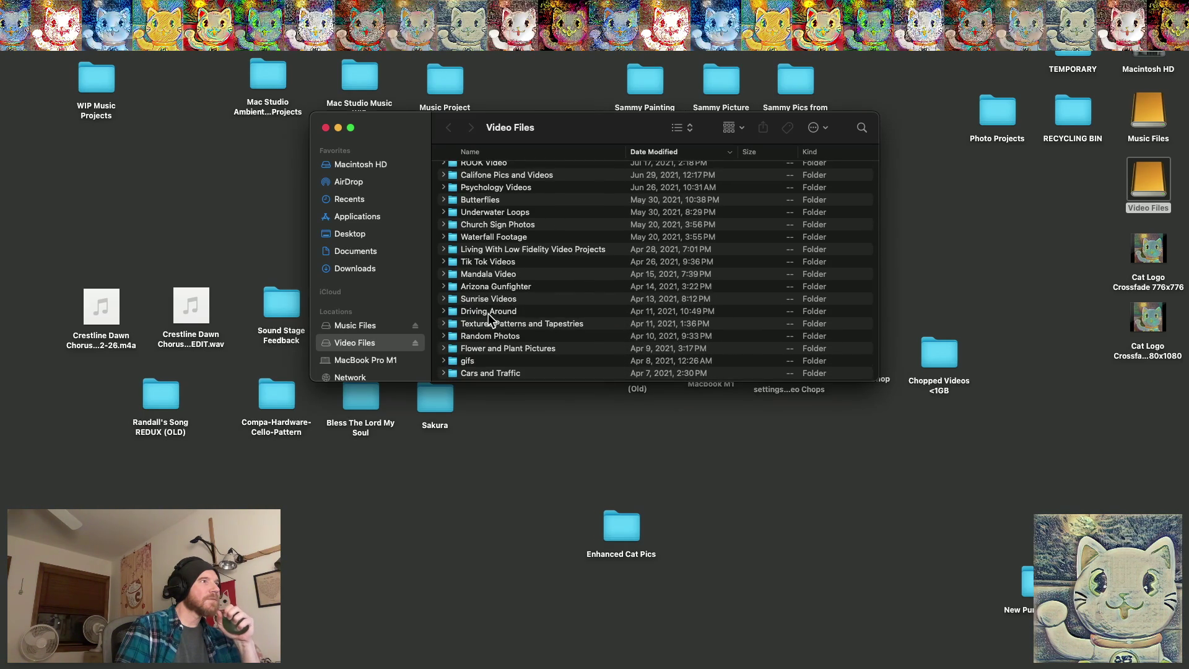
scroll(516, 264, up, 5)
scroll(515, 261, up, 3)
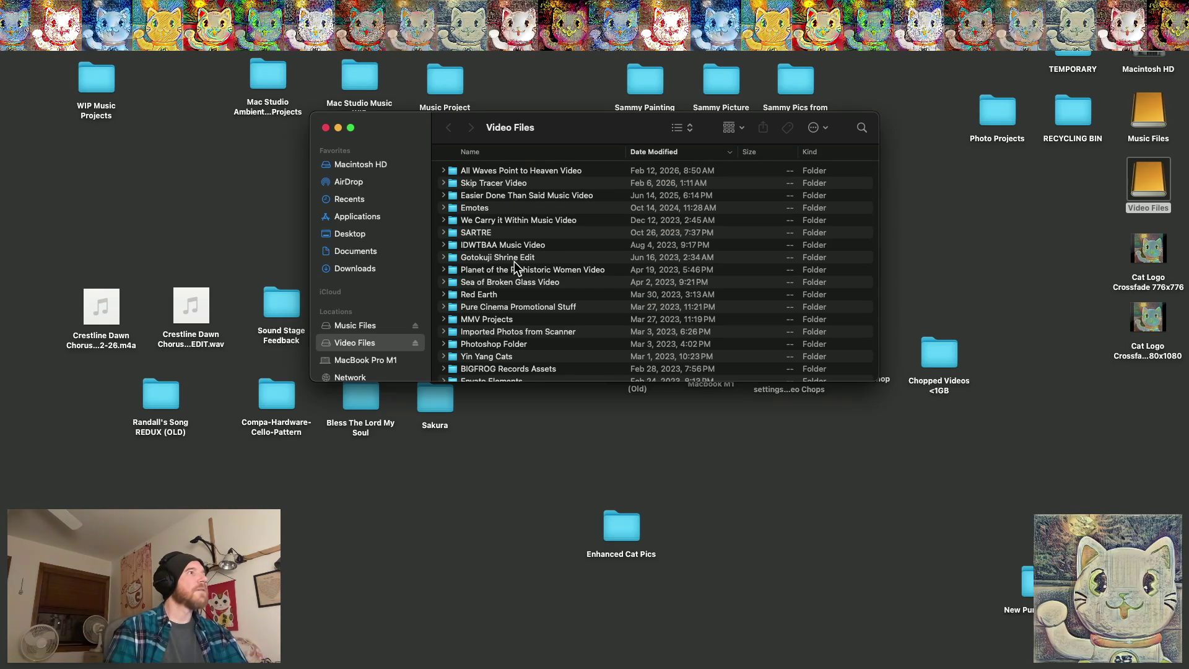
Sort the Video Files folders by Name and select the Clouds folder
click(478, 151)
scroll(482, 217, down, 1)
scroll(482, 217, down, 15)
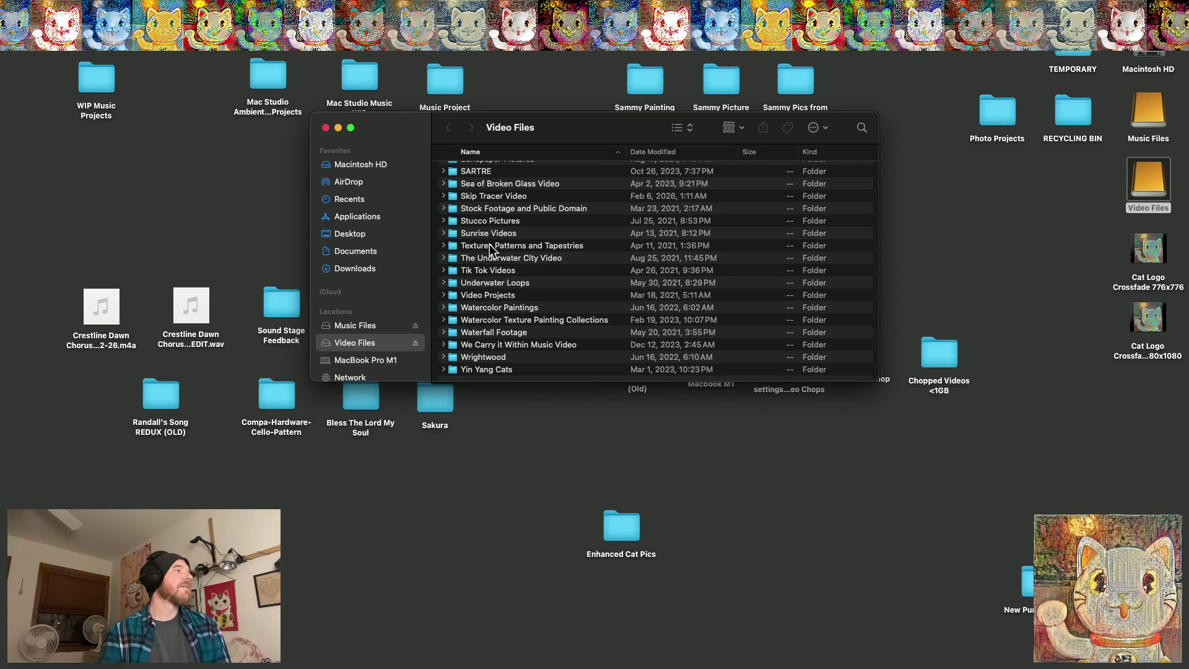
scroll(489, 247, up, 5)
scroll(492, 257, up, 1)
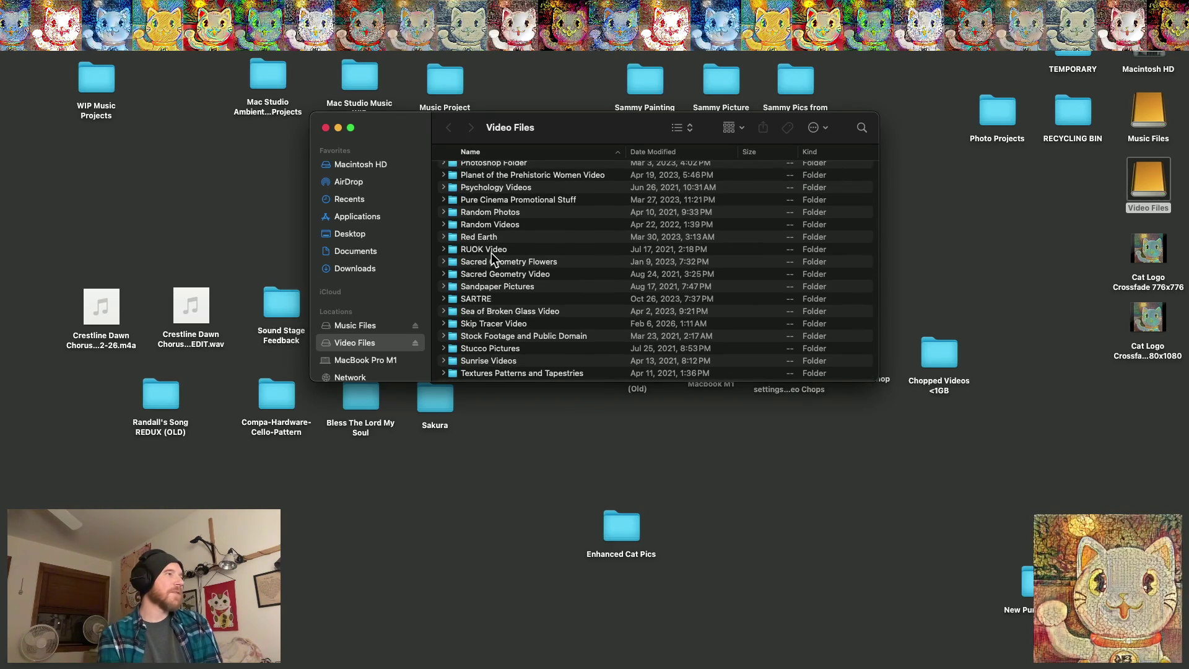
scroll(492, 253, up, 3)
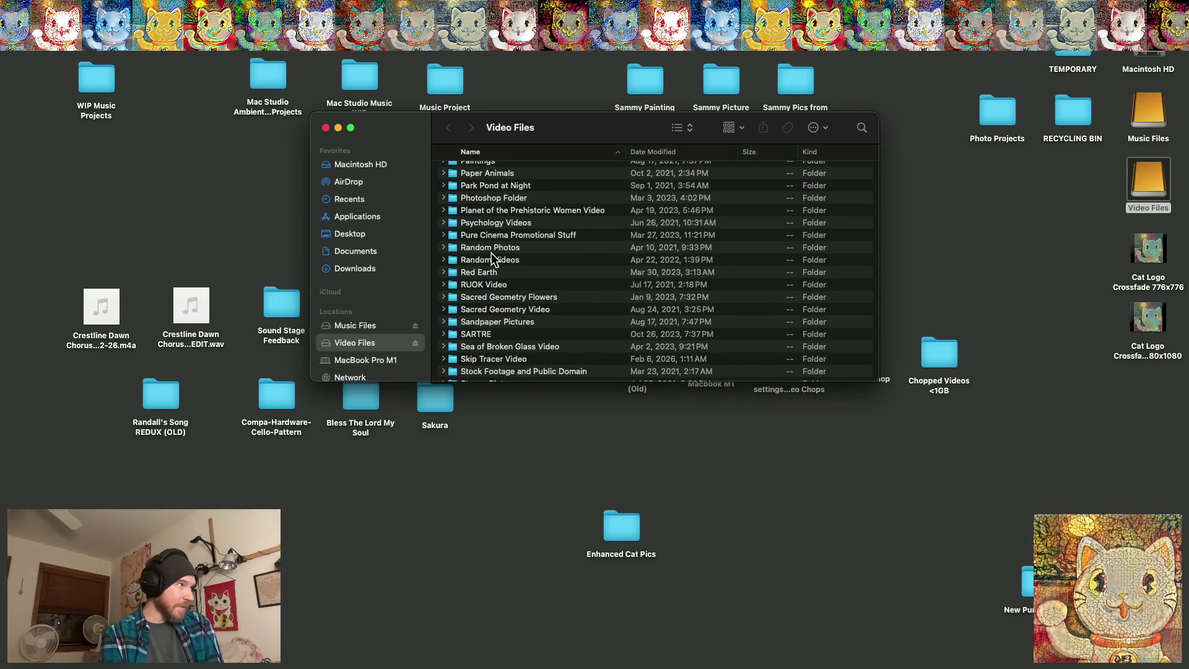
scroll(492, 256, up, 5)
scroll(492, 252, up, 7)
scroll(492, 253, up, 10)
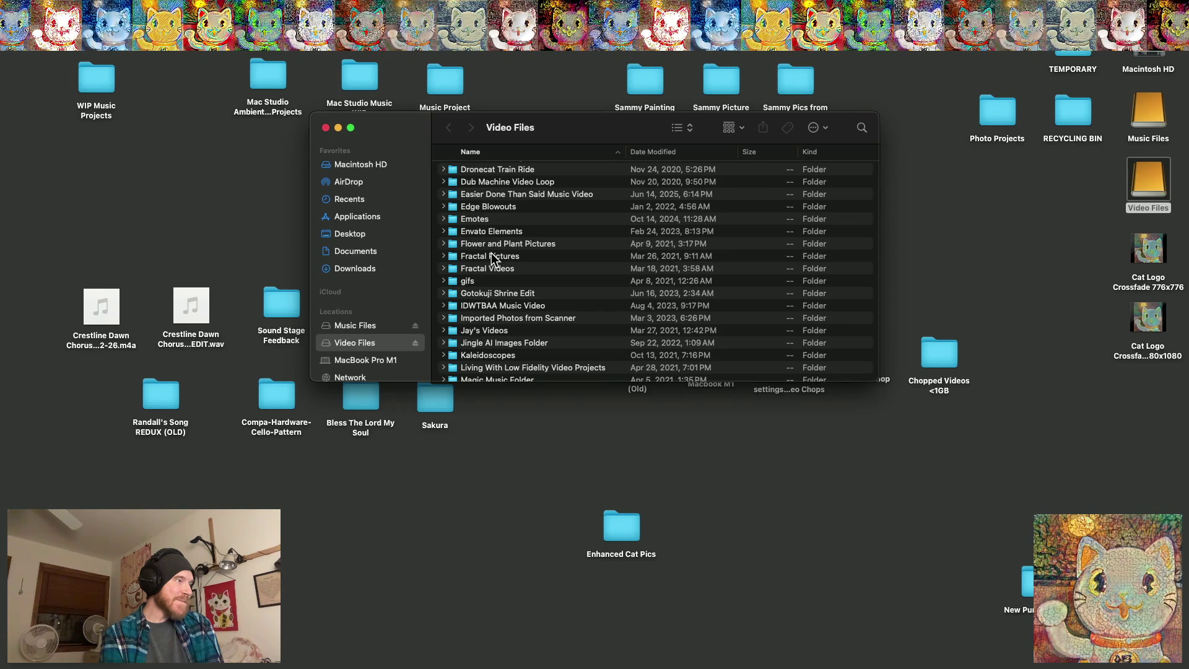
scroll(491, 254, up, 5)
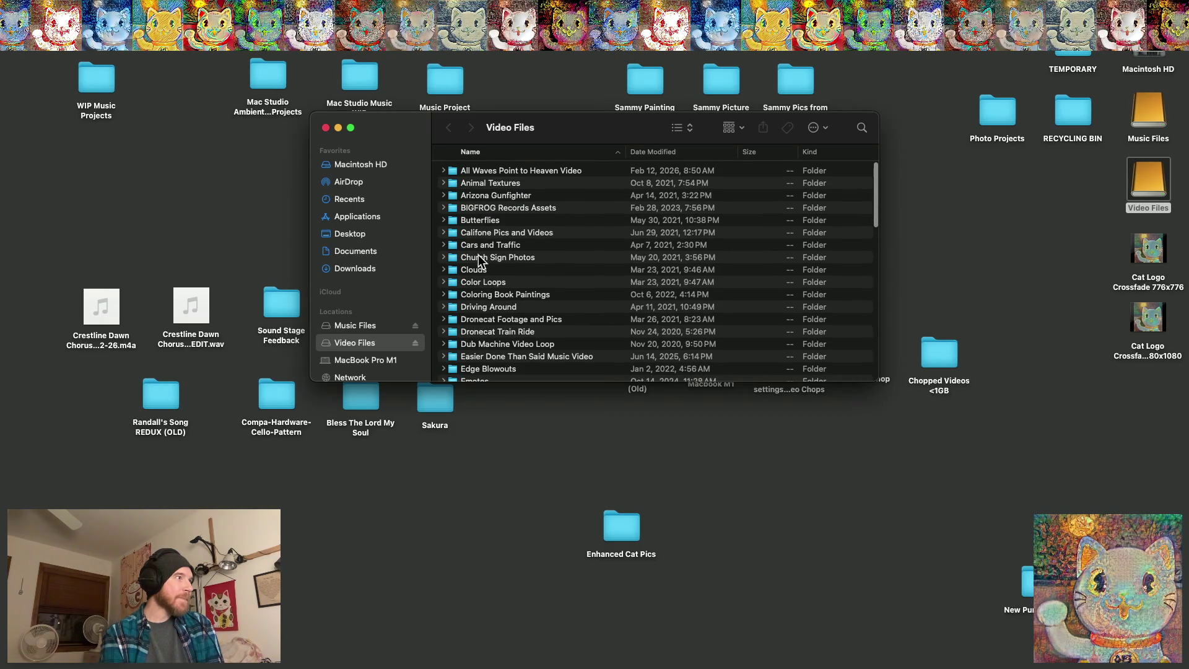
click(476, 273)
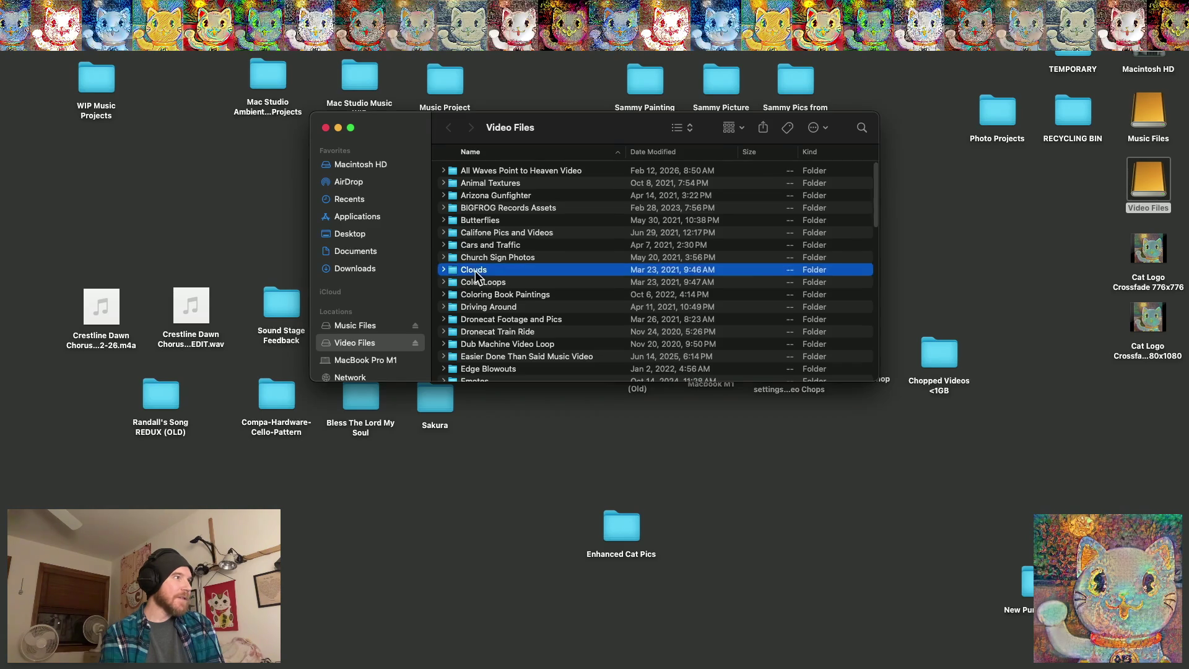
Open Clouds, go back, then open All Waves Point to Heaven Video
double_click(476, 274)
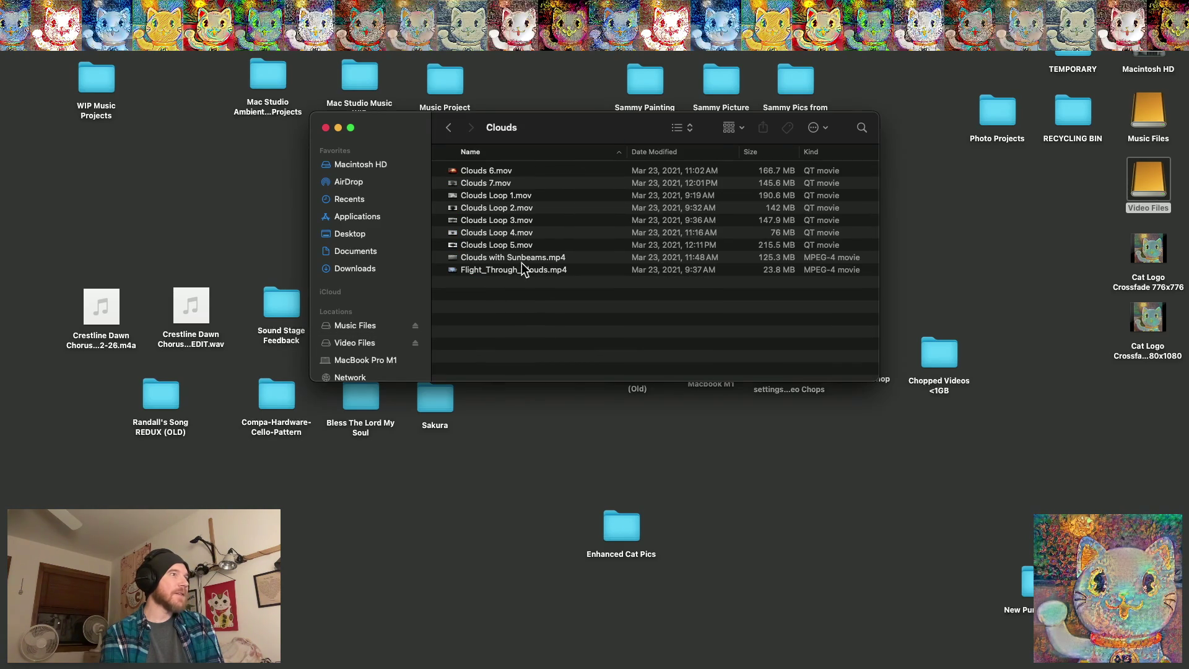
click(451, 127)
click(495, 172)
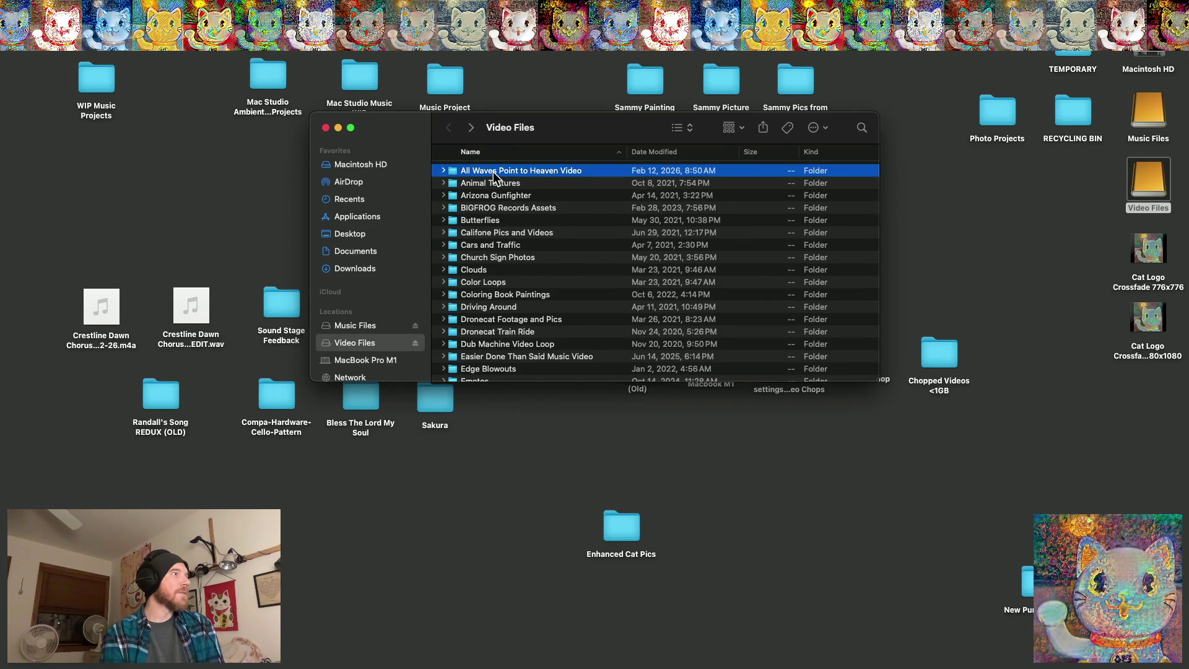
double_click(493, 173)
Open the Waves folder, browse its clips, and play shoreline waves with beach.mov
scroll(495, 226, down, 5)
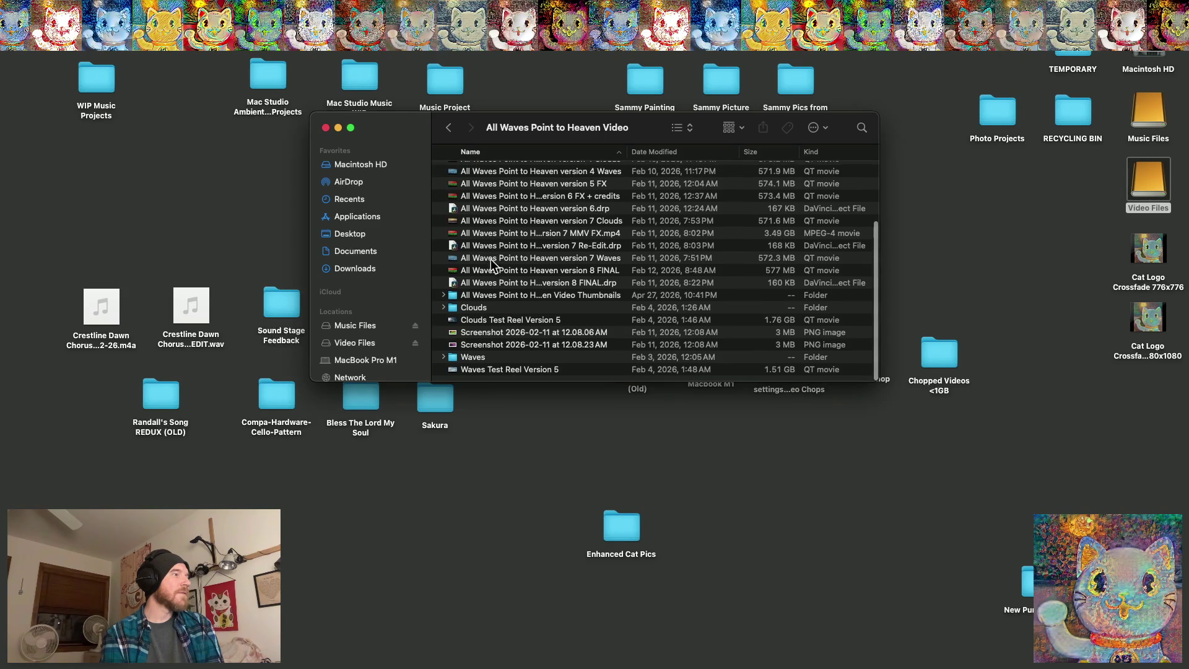
click(479, 359)
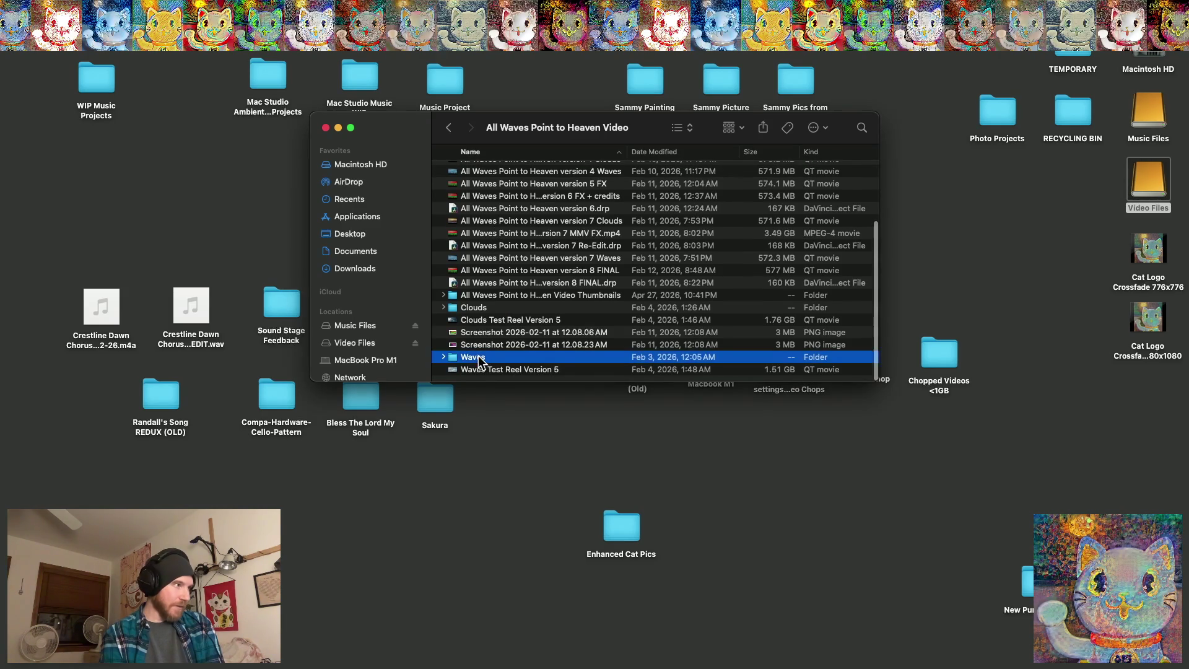
double_click(479, 359)
scroll(495, 337, down, 5)
scroll(496, 338, up, 5)
scroll(494, 337, down, 5)
scroll(493, 337, up, 5)
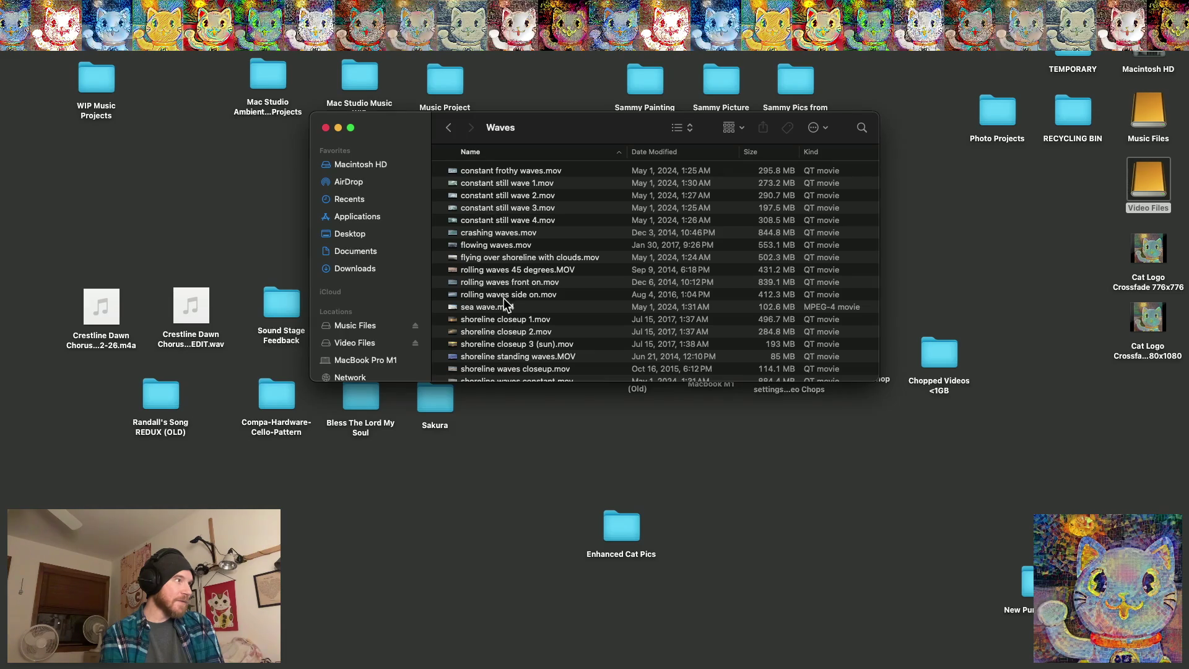
scroll(496, 279, down, 5)
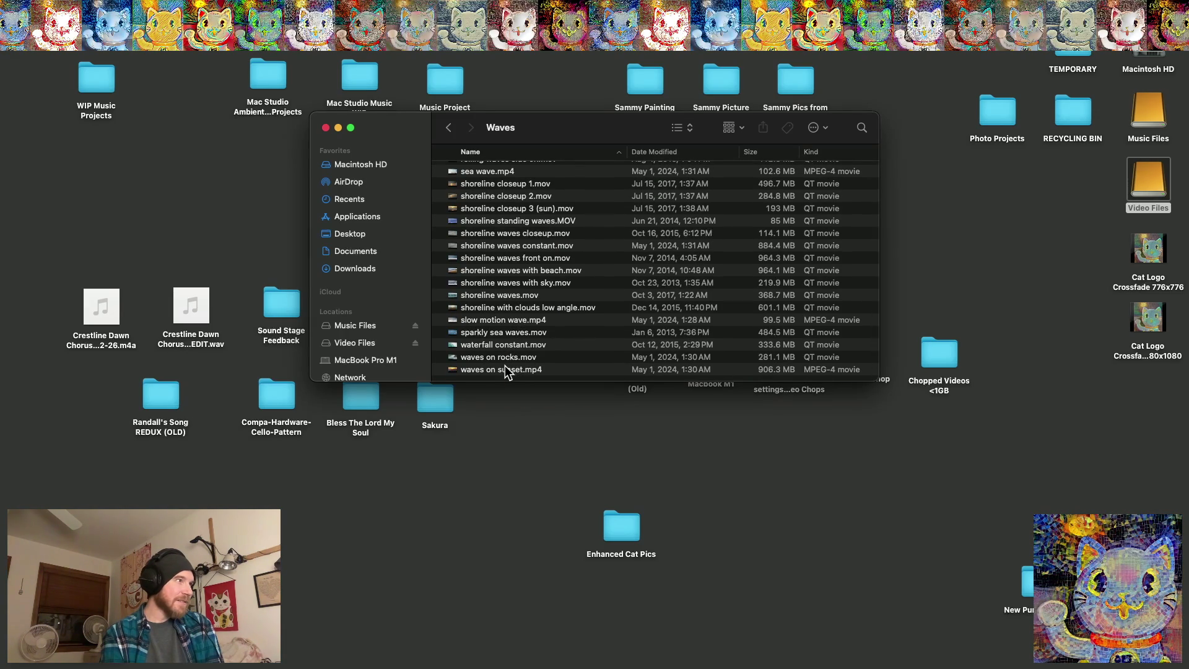
scroll(506, 366, up, 1)
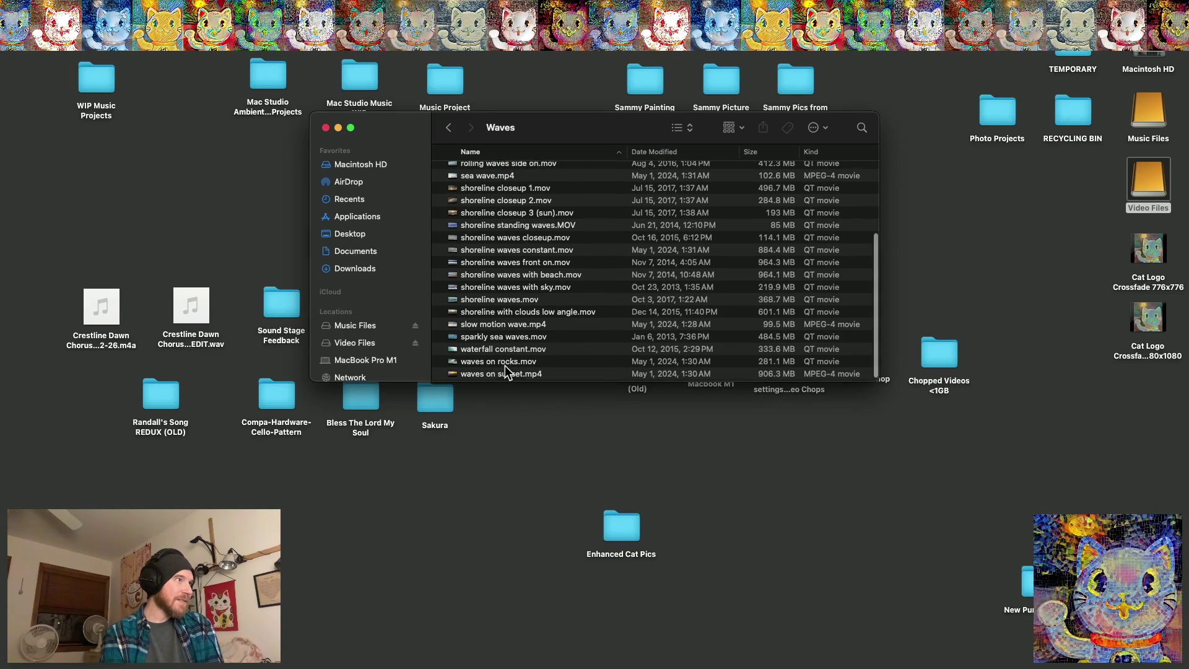
double_click(504, 277)
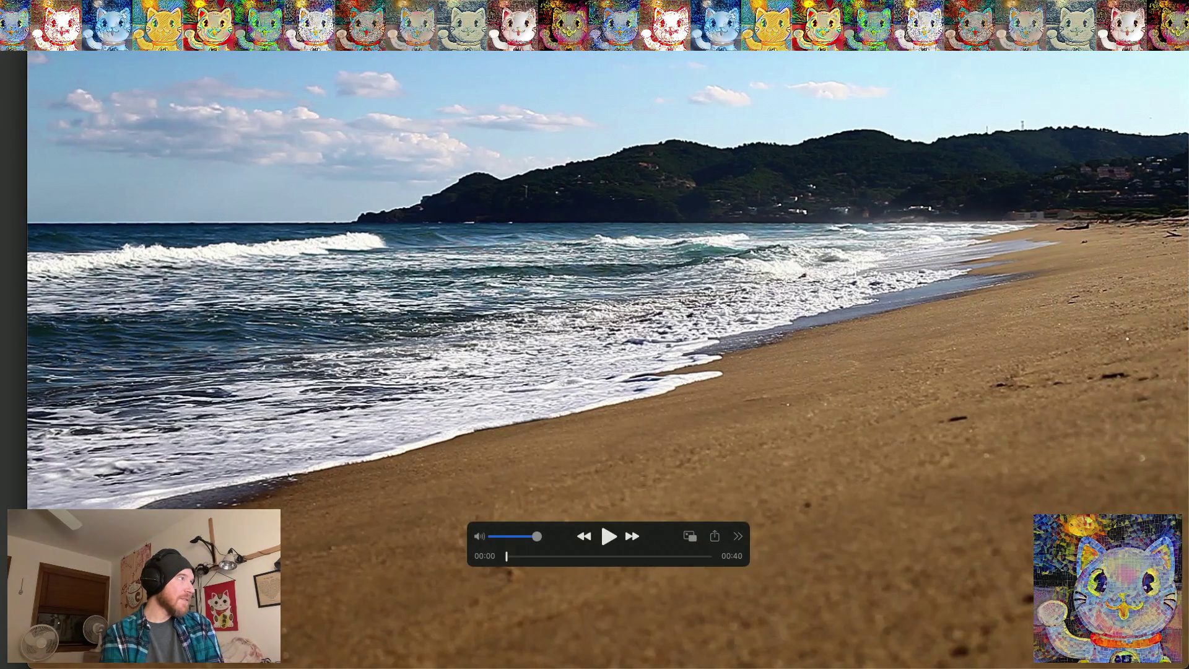
Close the wave clip preview and navigate back up to the Video Files folder
key(super+w)
click(447, 128)
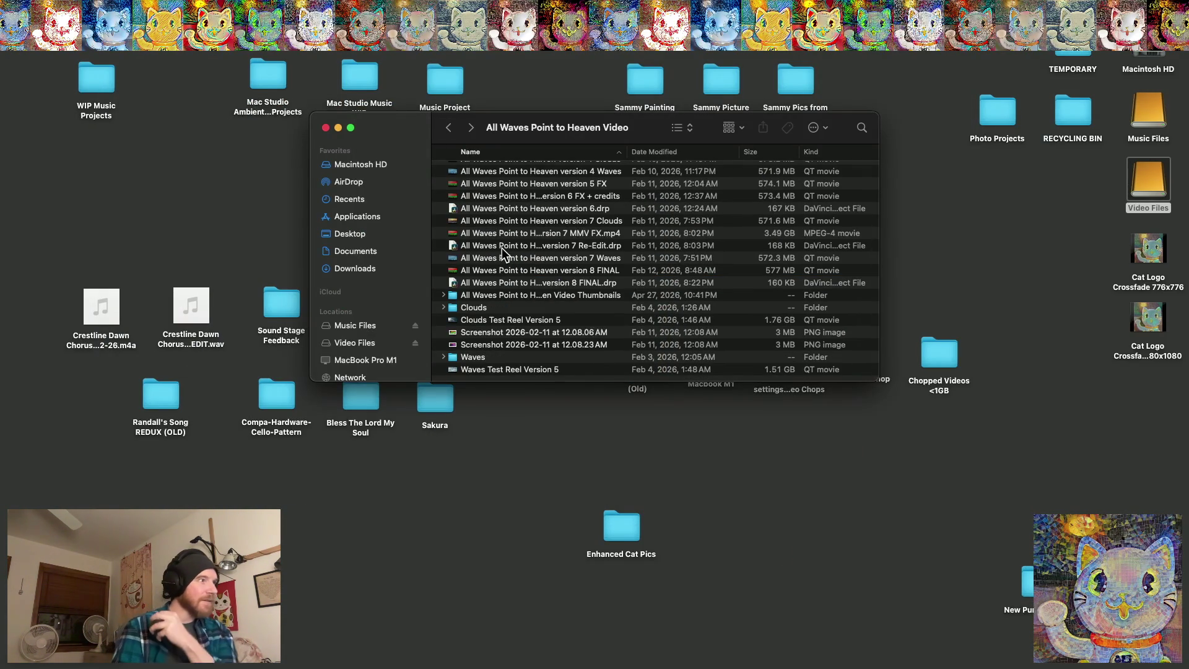
scroll(512, 291, up, 4)
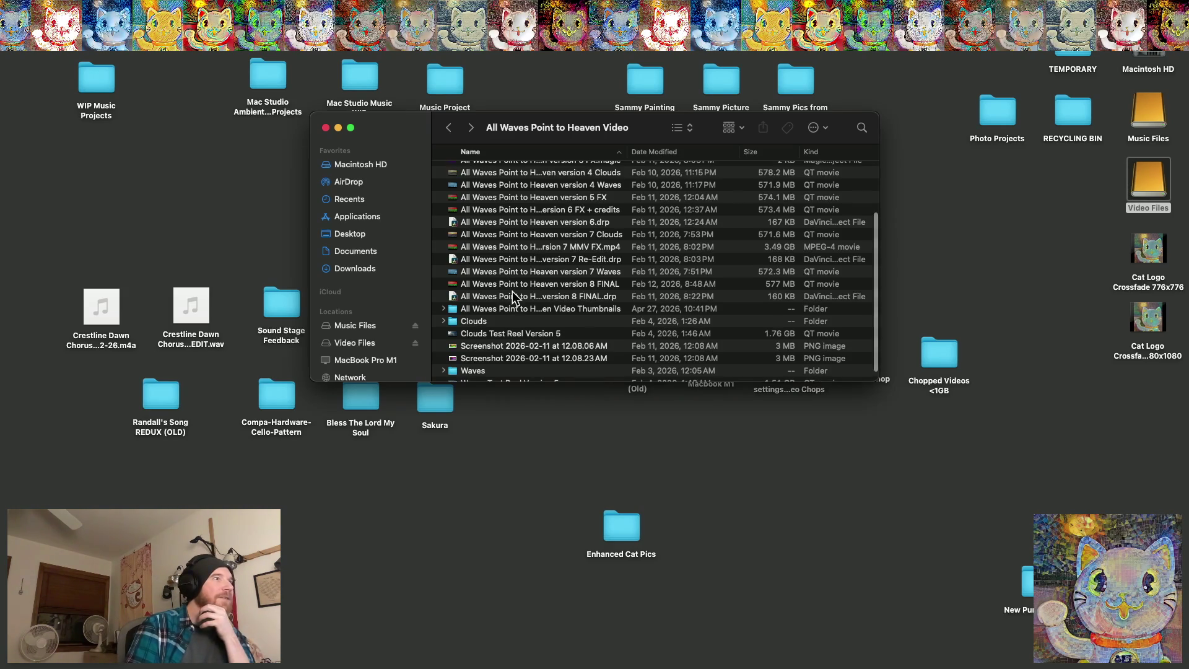
scroll(512, 291, down, 4)
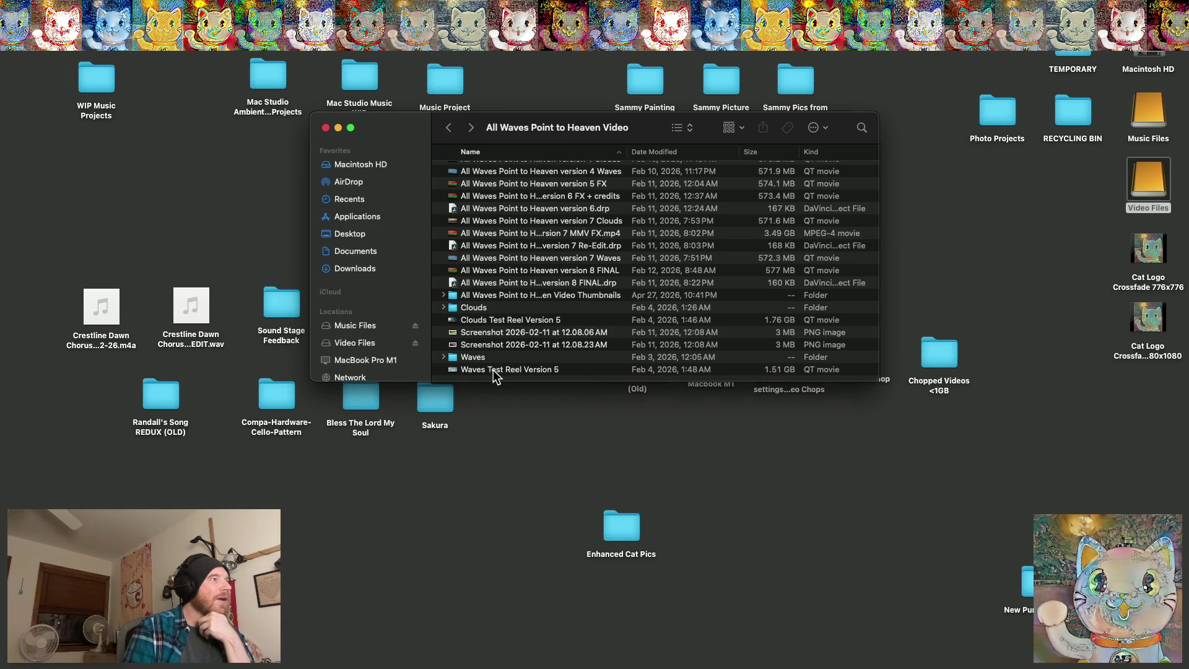
click(449, 128)
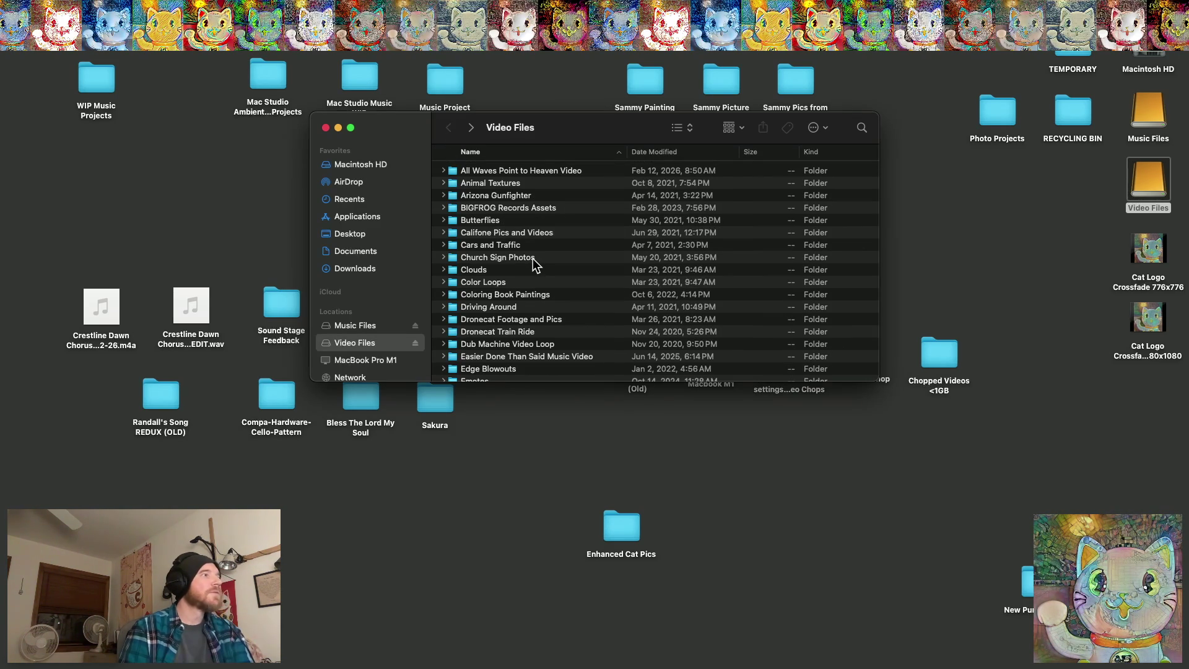
Open Envato Elements, peek into Envato Textures and Patterns, then go back
scroll(536, 265, down, 3)
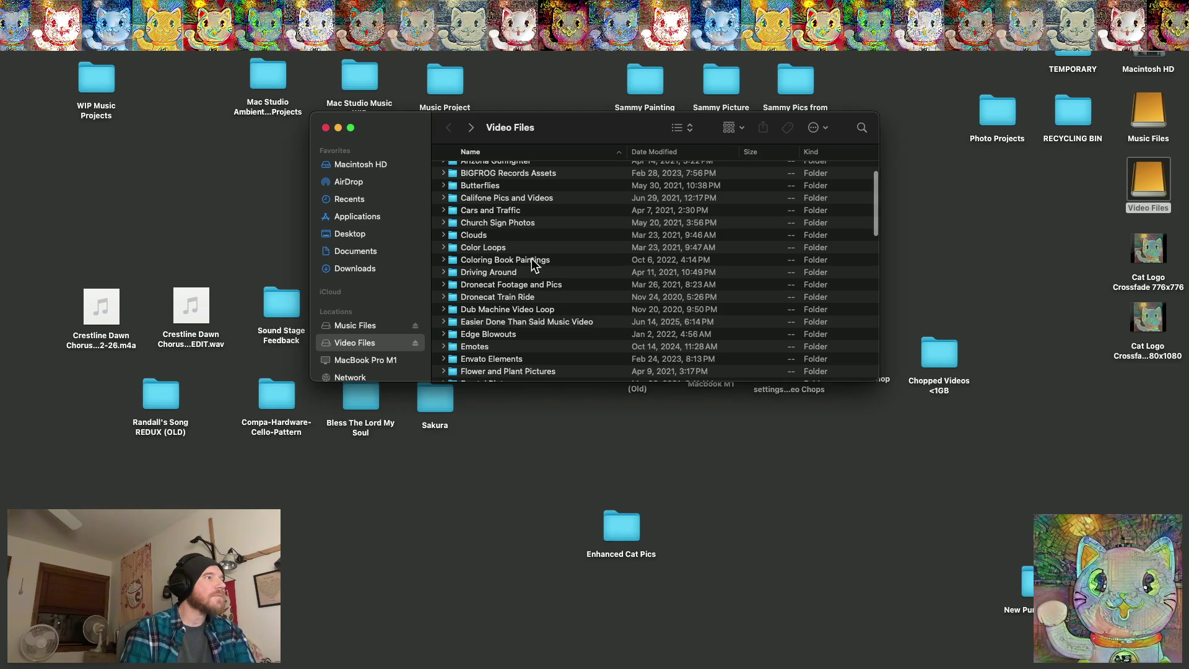
scroll(534, 265, down, 3)
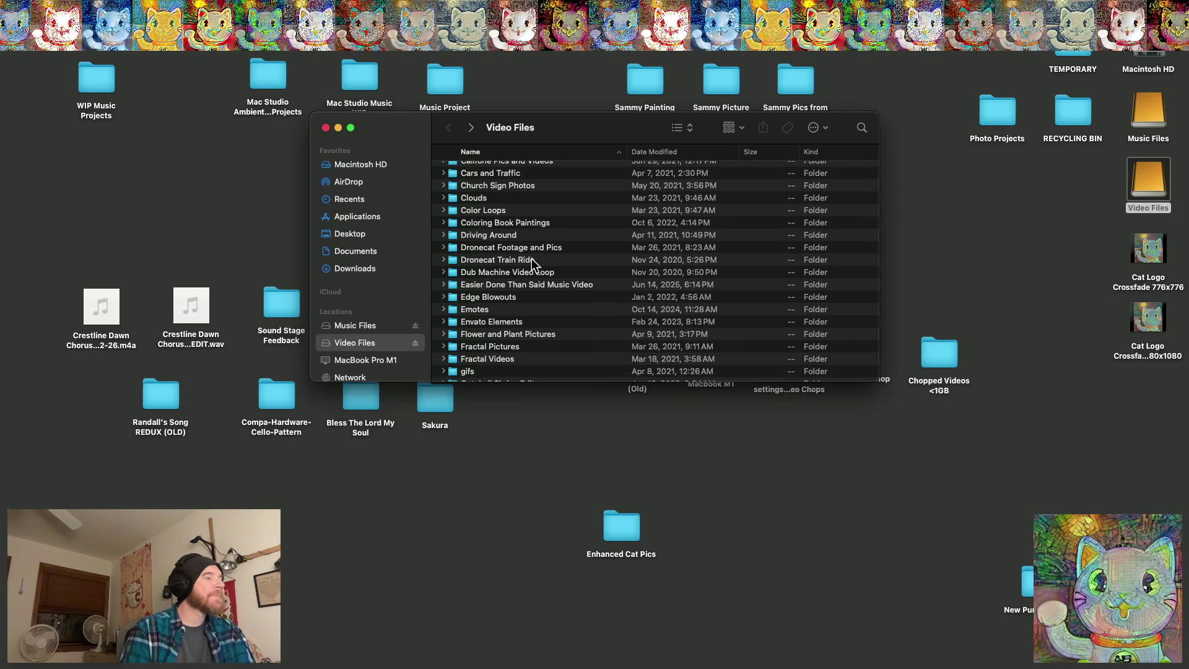
scroll(533, 263, down, 3)
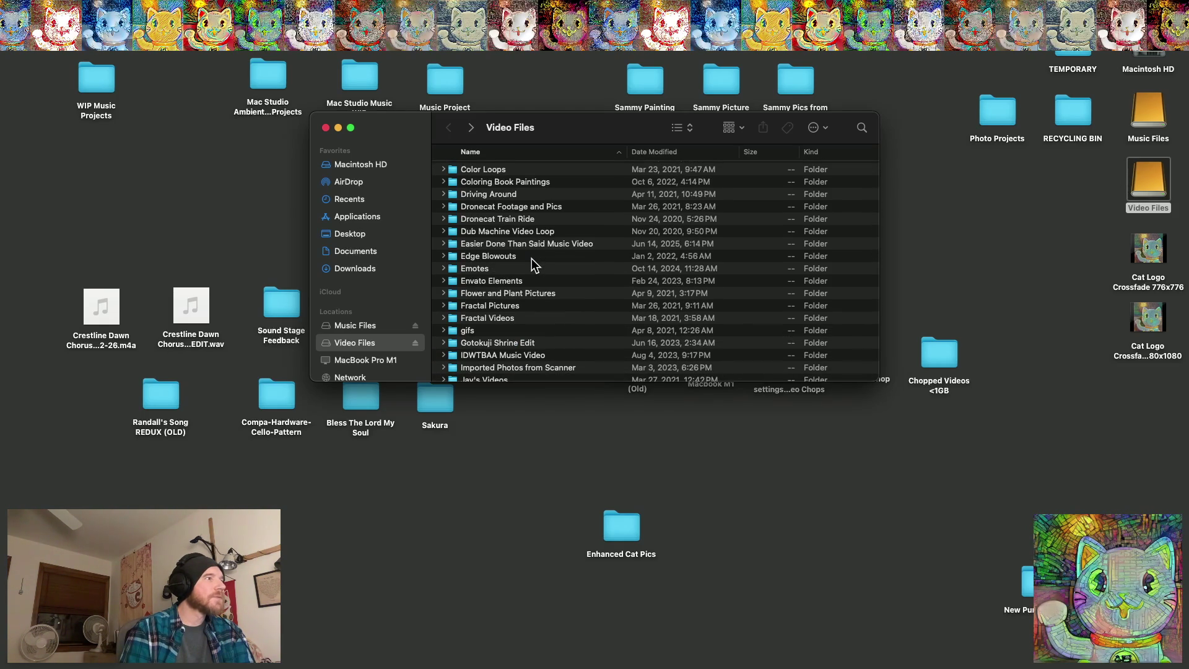
scroll(533, 265, down, 2)
double_click(512, 262)
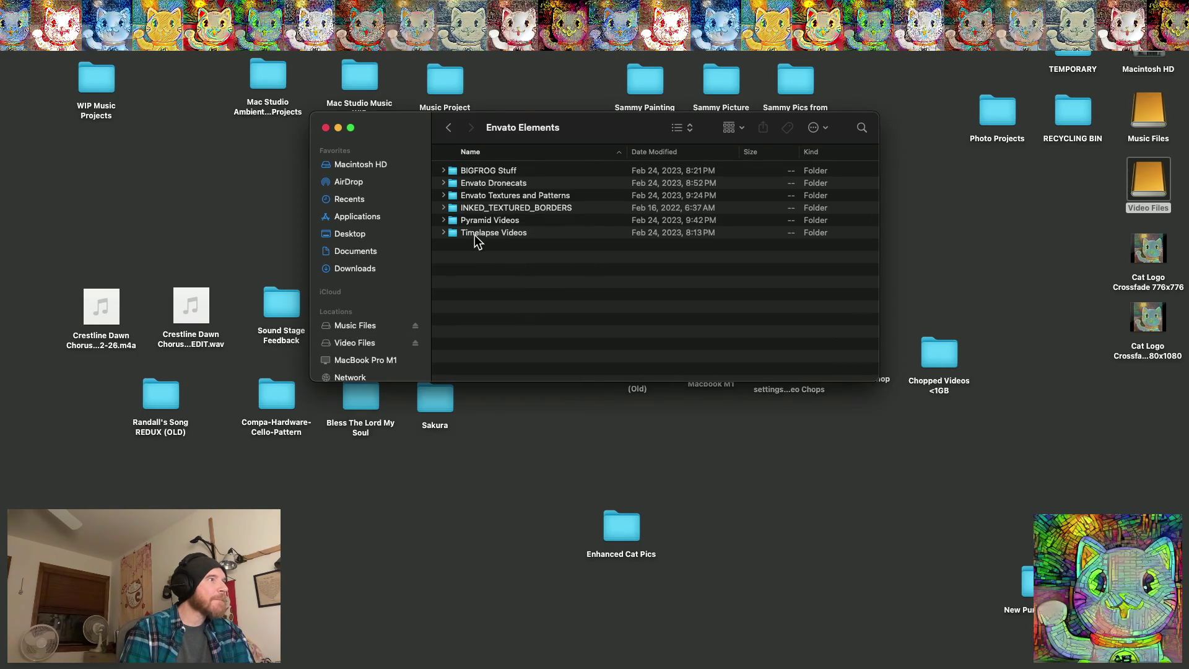
double_click(469, 196)
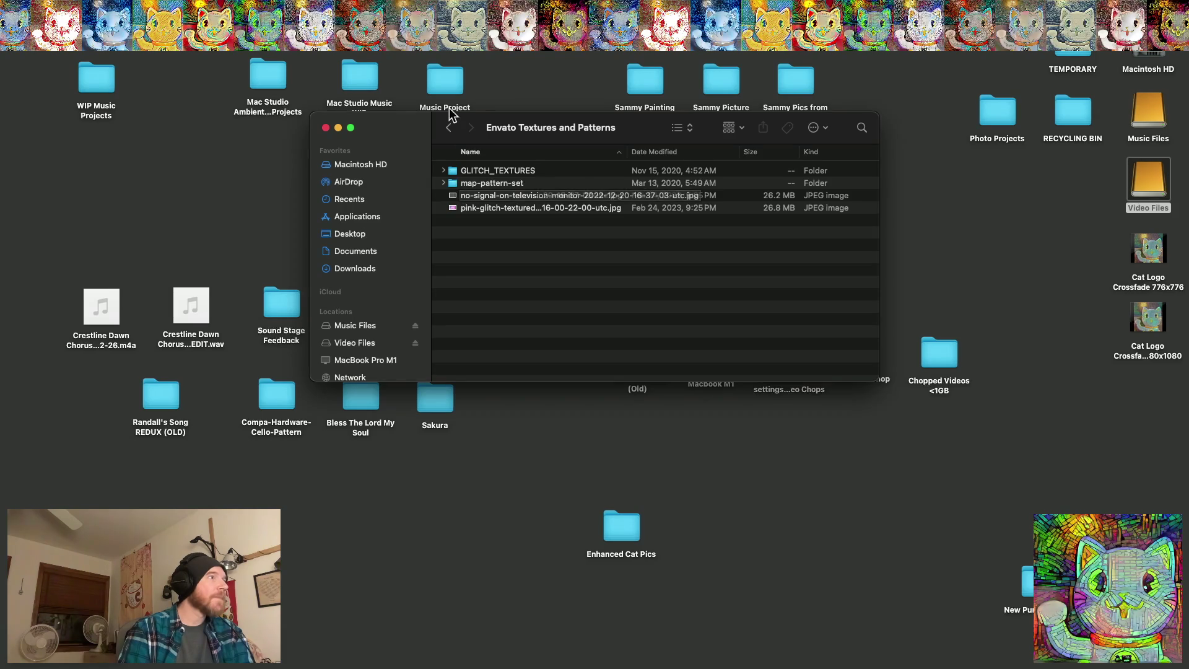
click(450, 127)
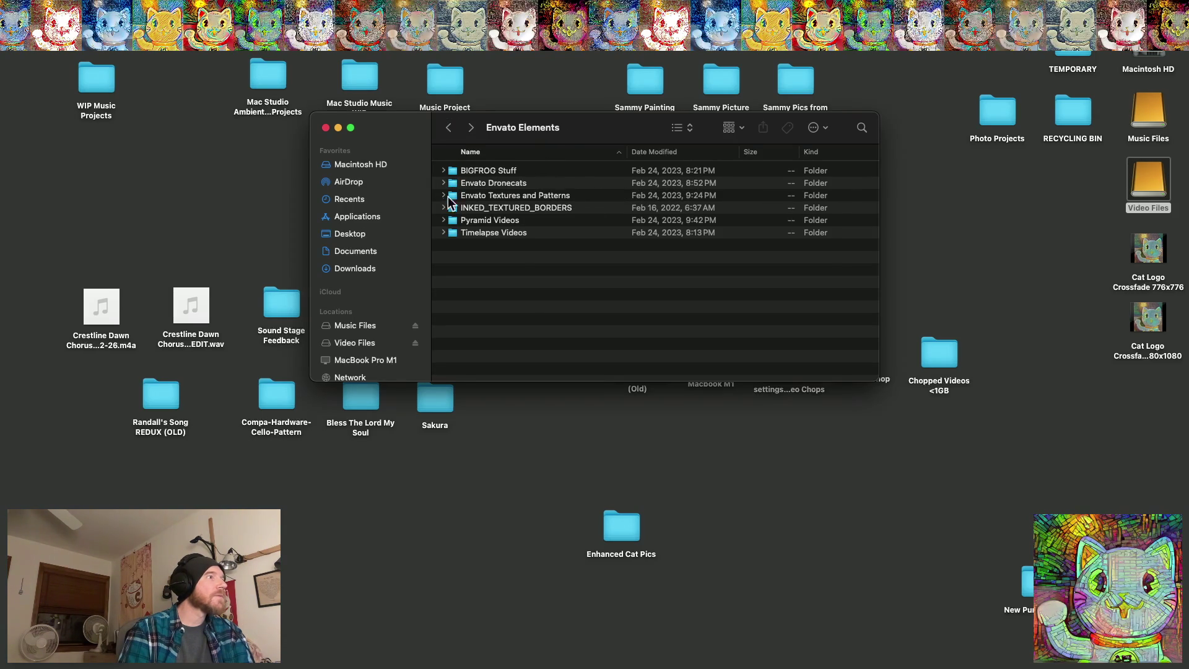
Briefly expand INKED_TEXTURED_BORDERS, Pyramid Videos and Timelapse Videos, then return to Magic
click(444, 208)
click(444, 208)
click(444, 220)
click(444, 220)
click(444, 232)
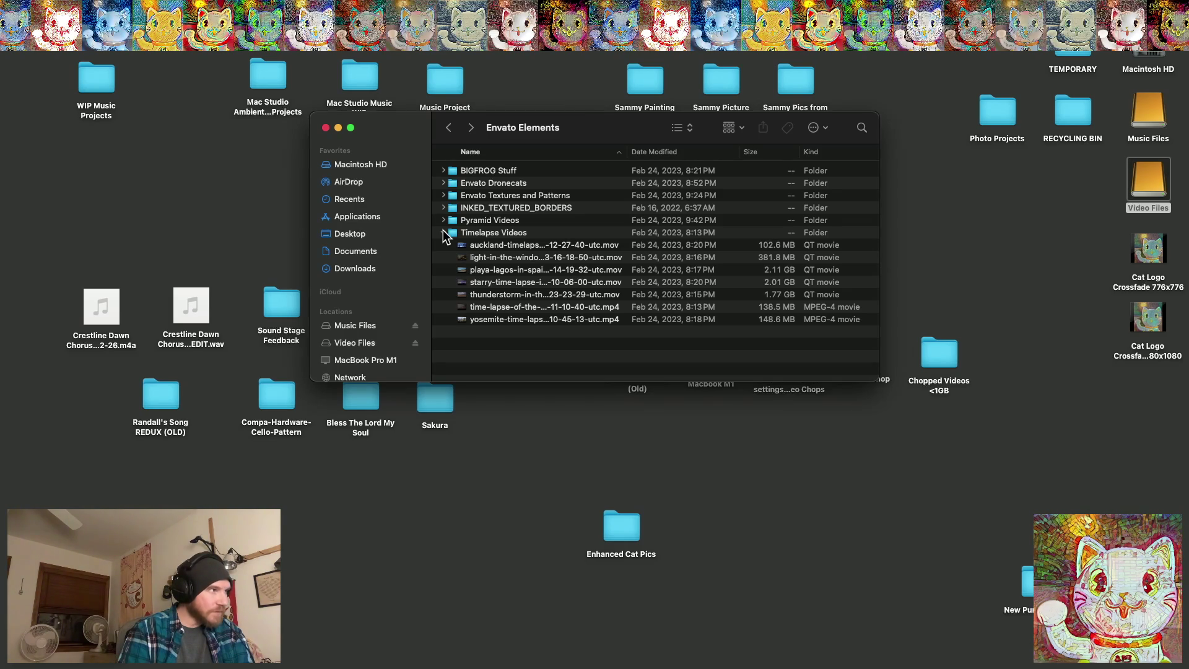
click(443, 233)
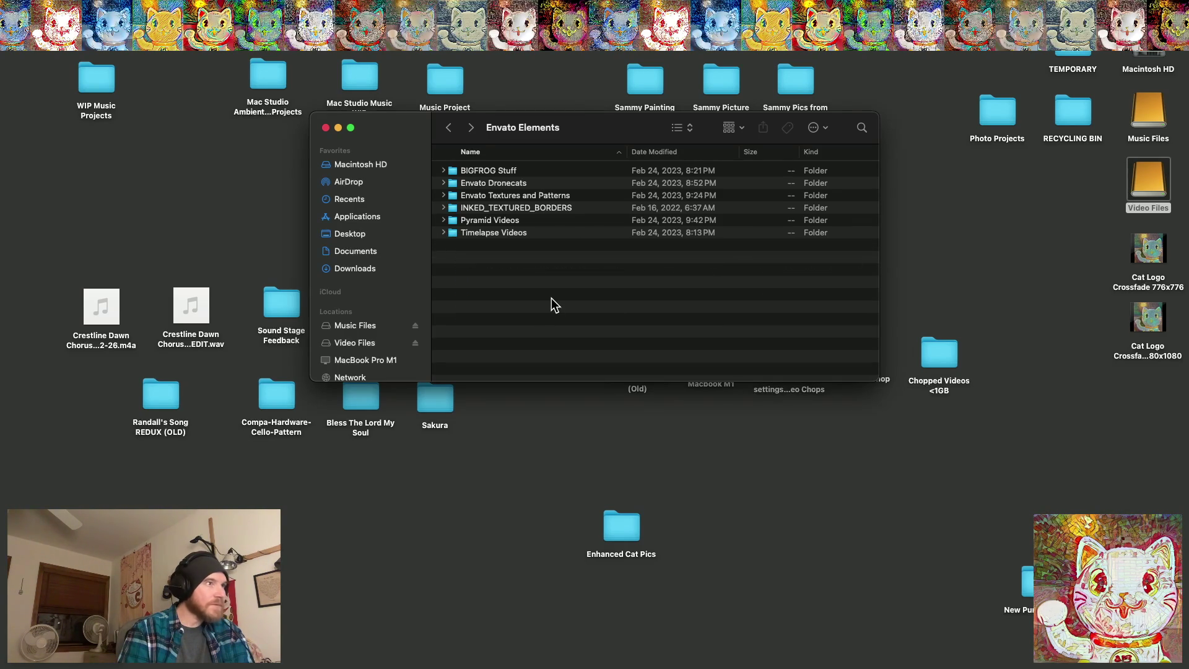
mouse_move(1022, 657)
click(885, 641)
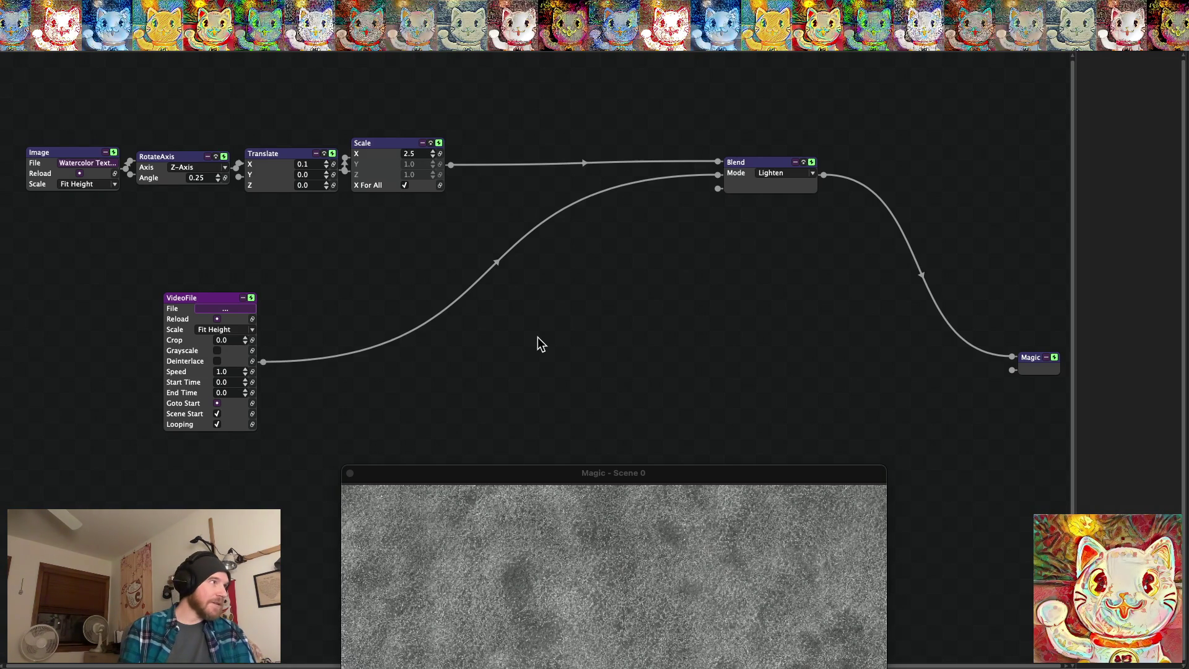
Drag the VideoFile node to the graph's left edge and the Scene 0 window up-left
drag(200, 296, 88, 286)
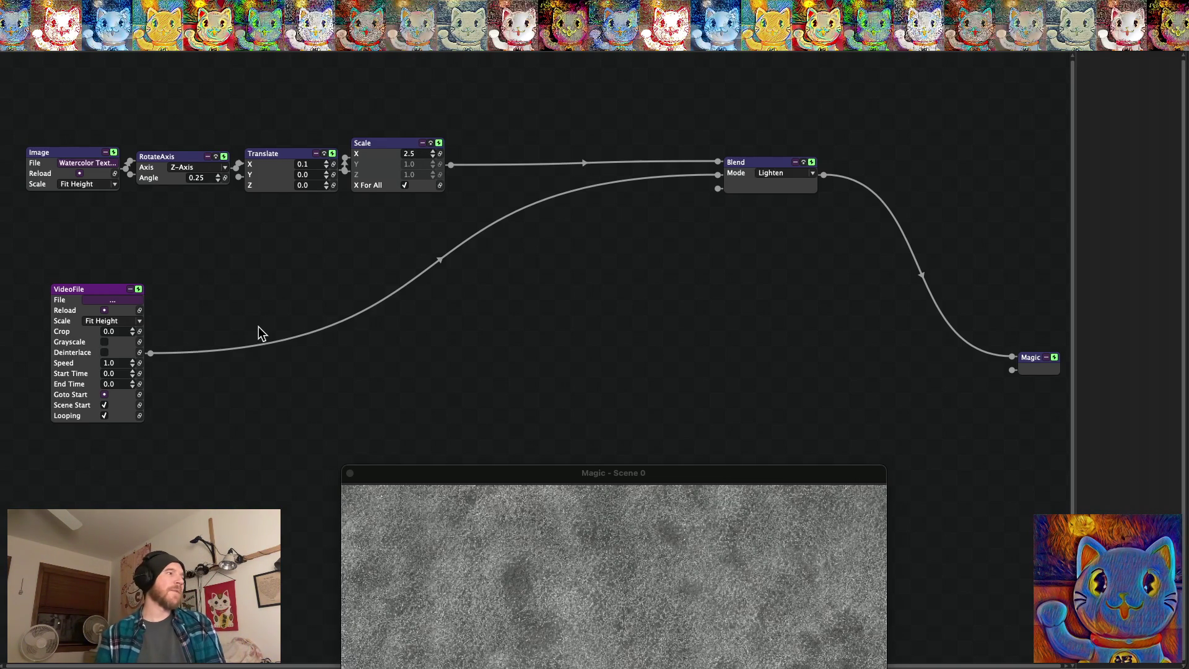
mouse_move(489, 474)
mouse_down()
mouse_move(489, 309)
mouse_move(433, 247)
mouse_up()
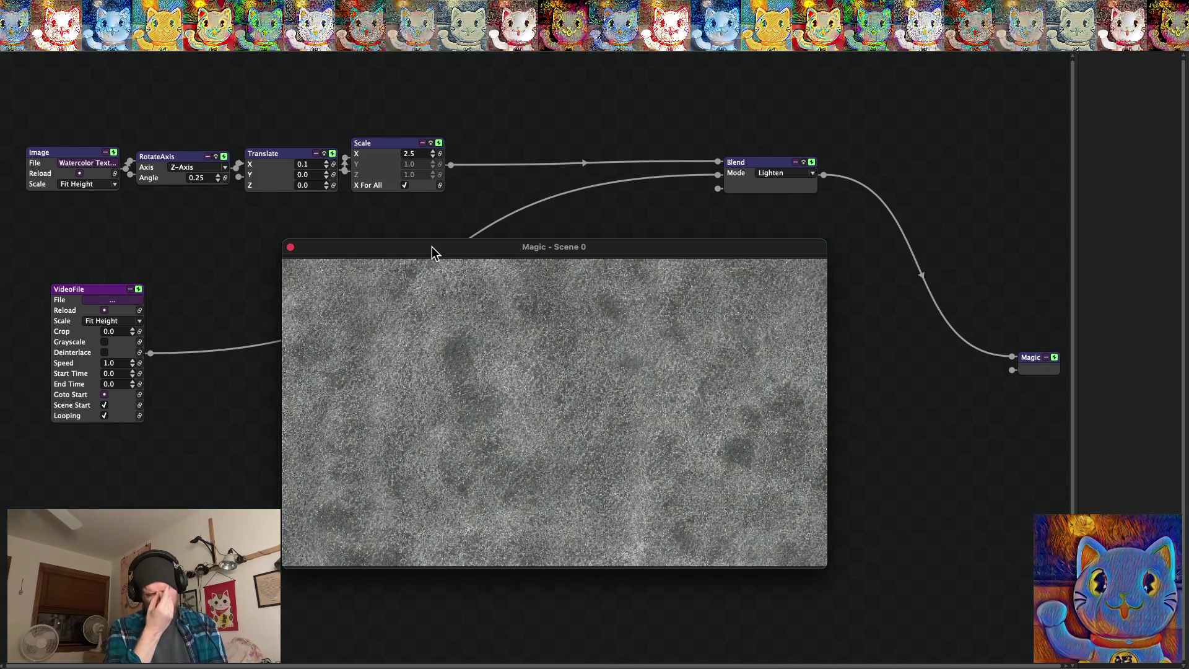
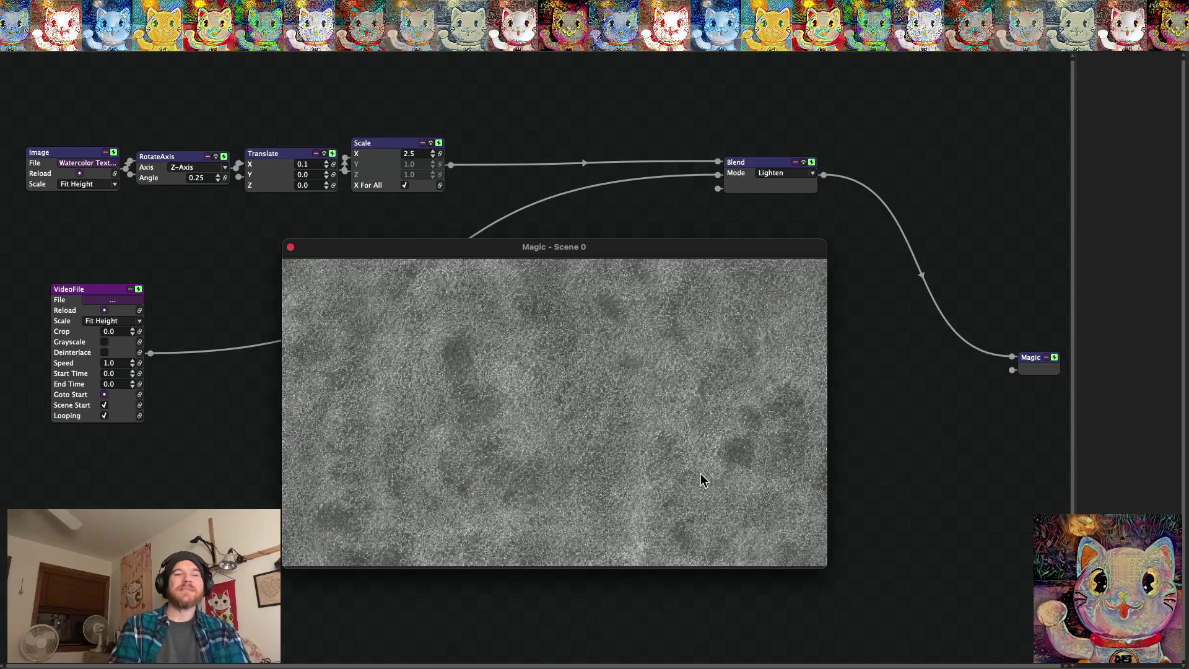
Open the VideoFile node's file picker and show the Video Files location
click(118, 300)
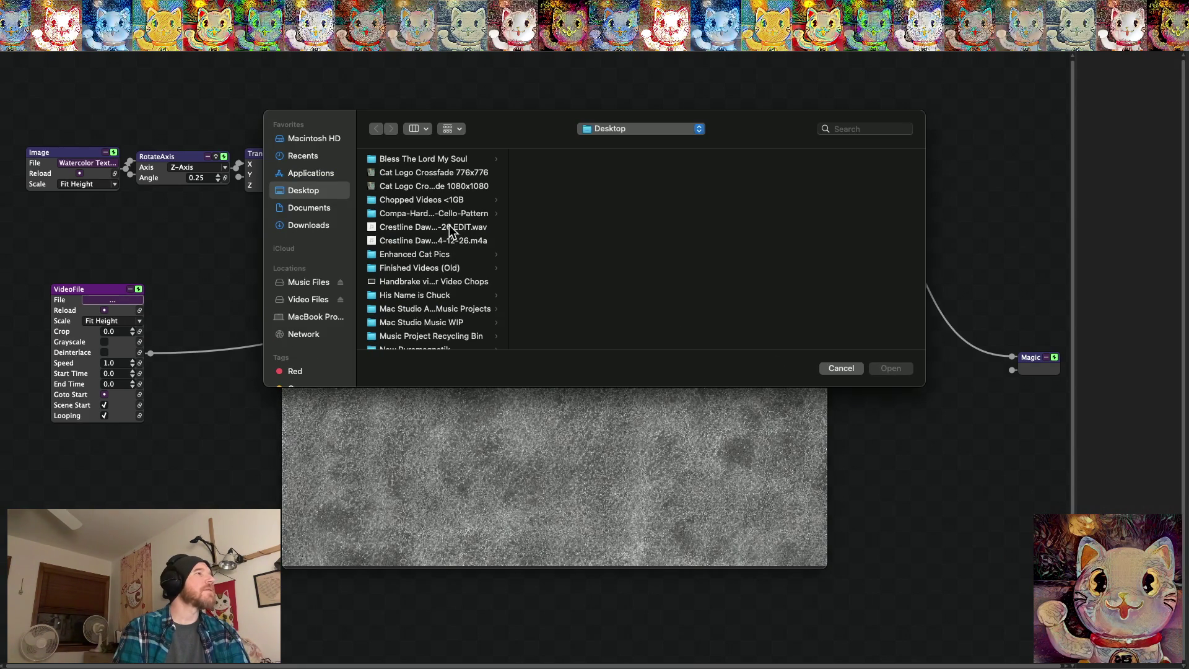
scroll(443, 226, down, 5)
scroll(434, 236, up, 5)
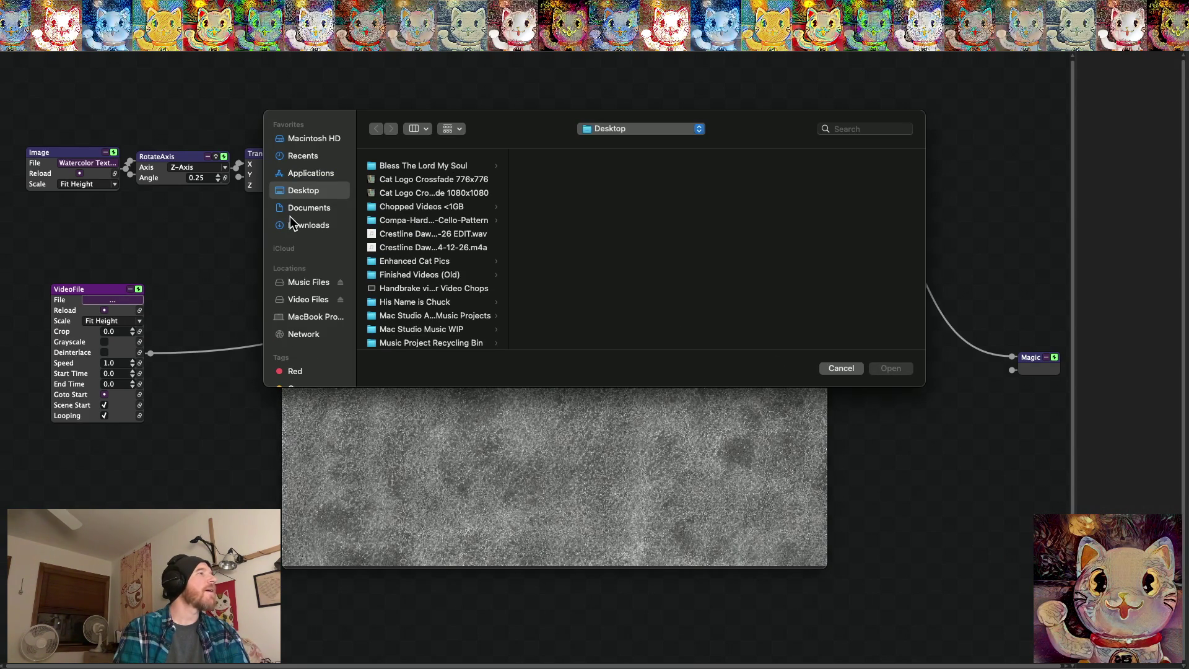
click(310, 300)
scroll(405, 233, down, 10)
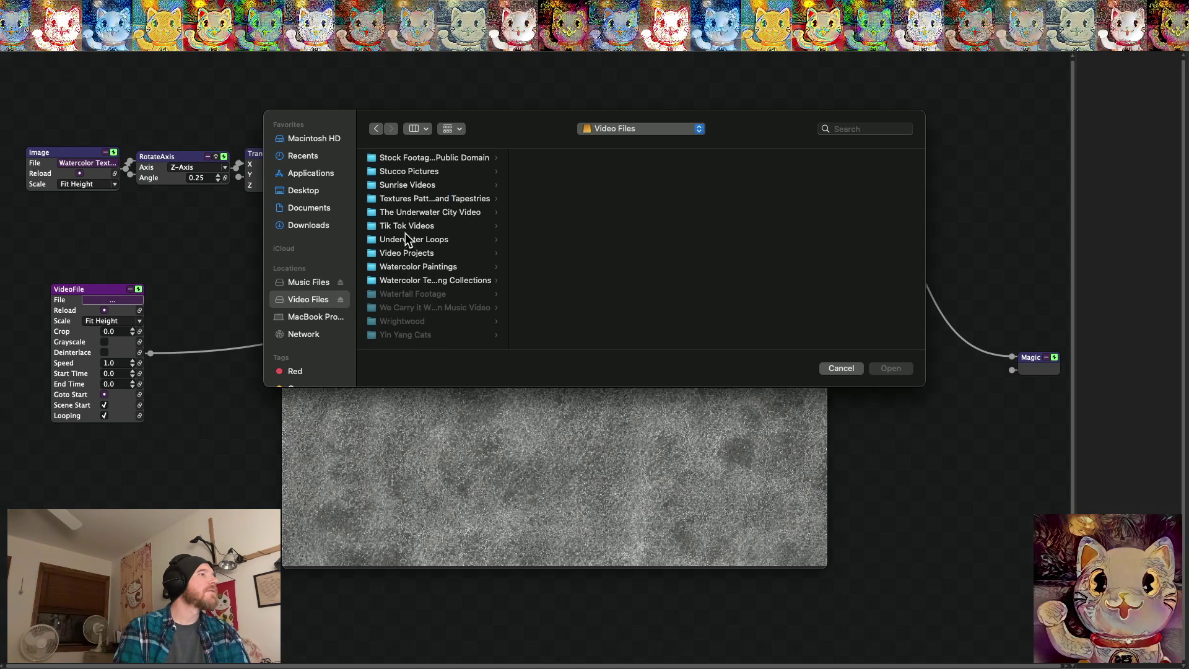
scroll(442, 256, down, 2)
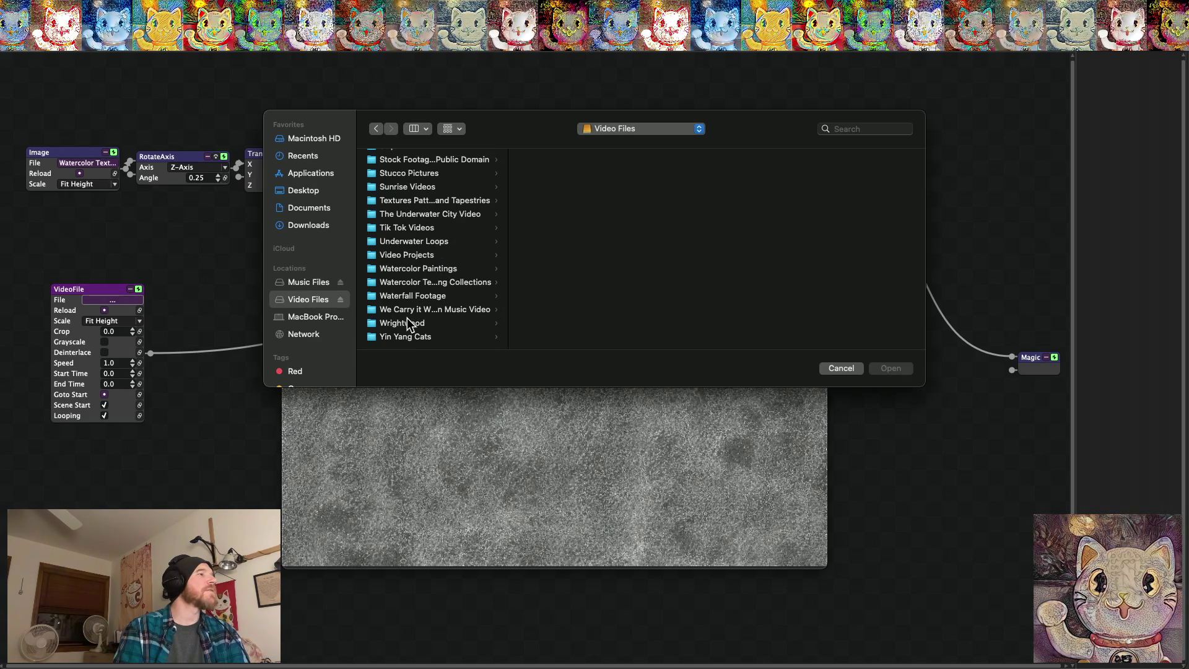
scroll(414, 270, up, 3)
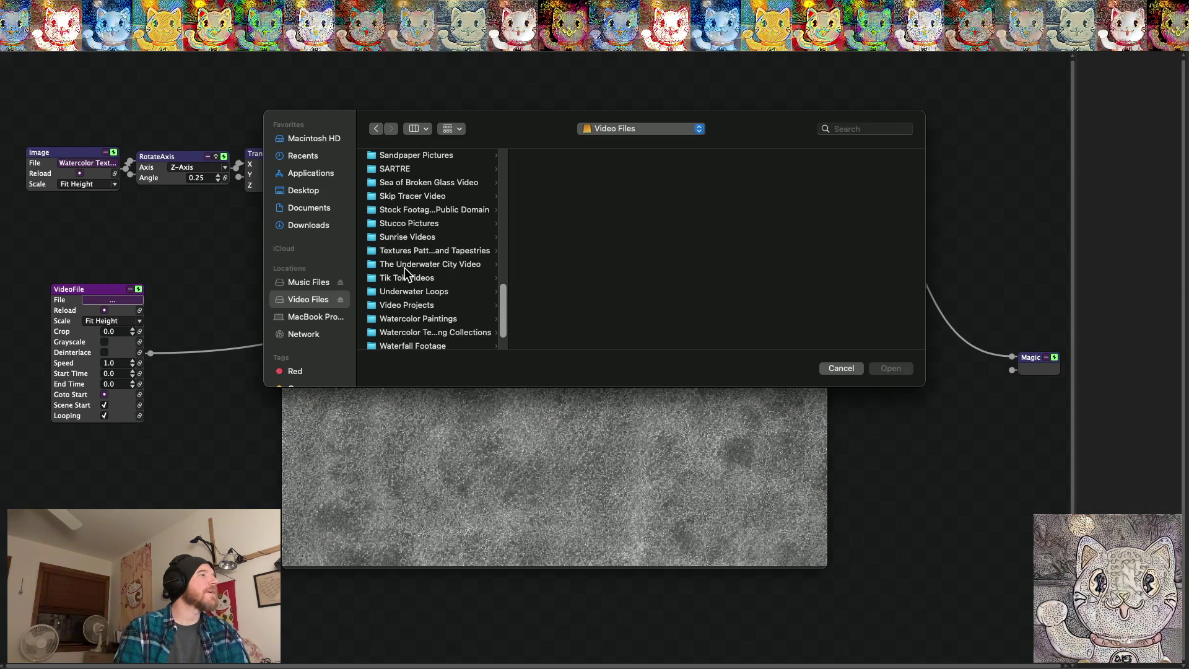
scroll(403, 277, down, 2)
scroll(403, 276, up, 4)
scroll(402, 277, up, 10)
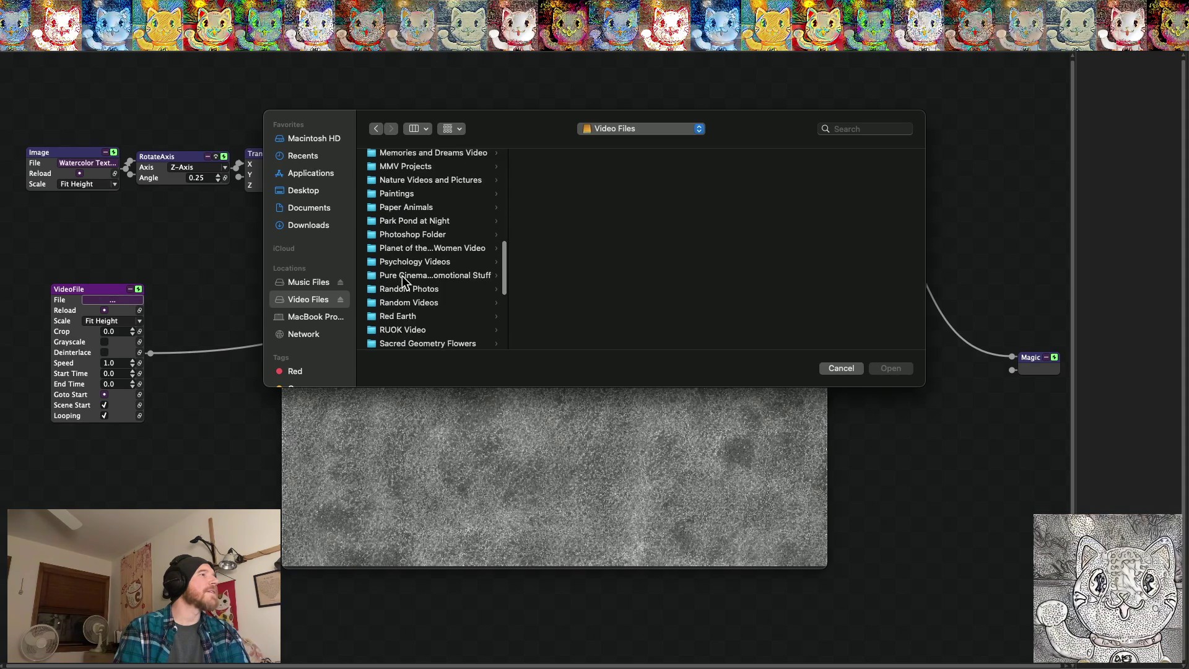
scroll(403, 277, up, 5)
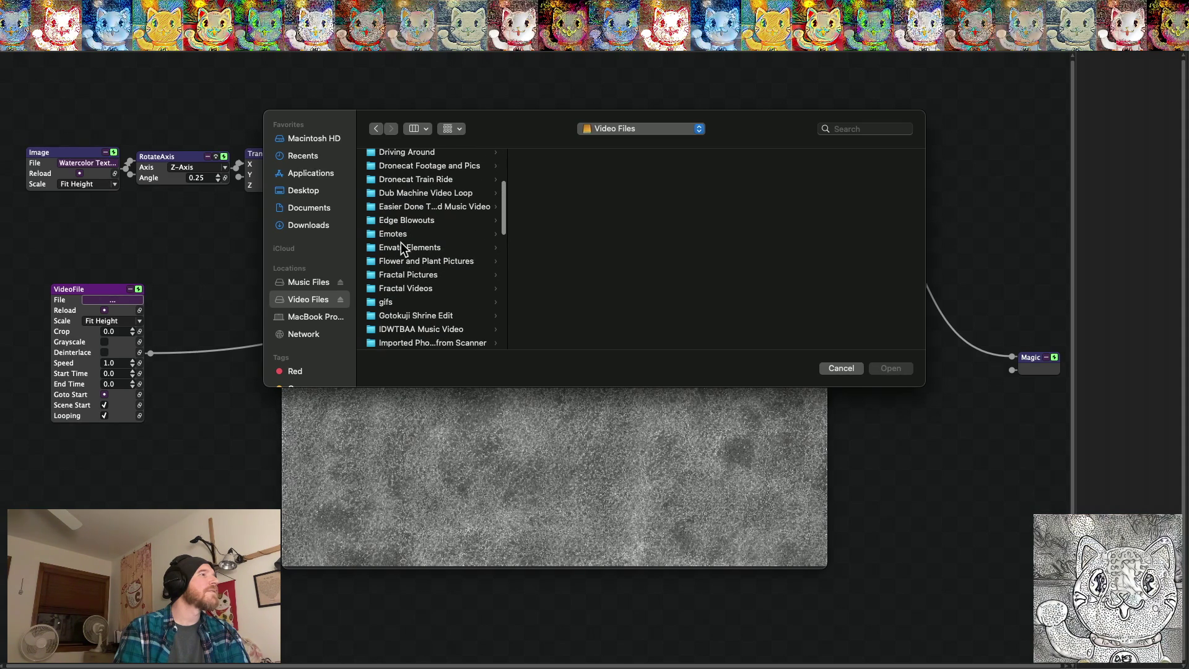
Navigate through Envato Elements, via Timelapse Videos, into the Pyramid Videos folder
click(399, 249)
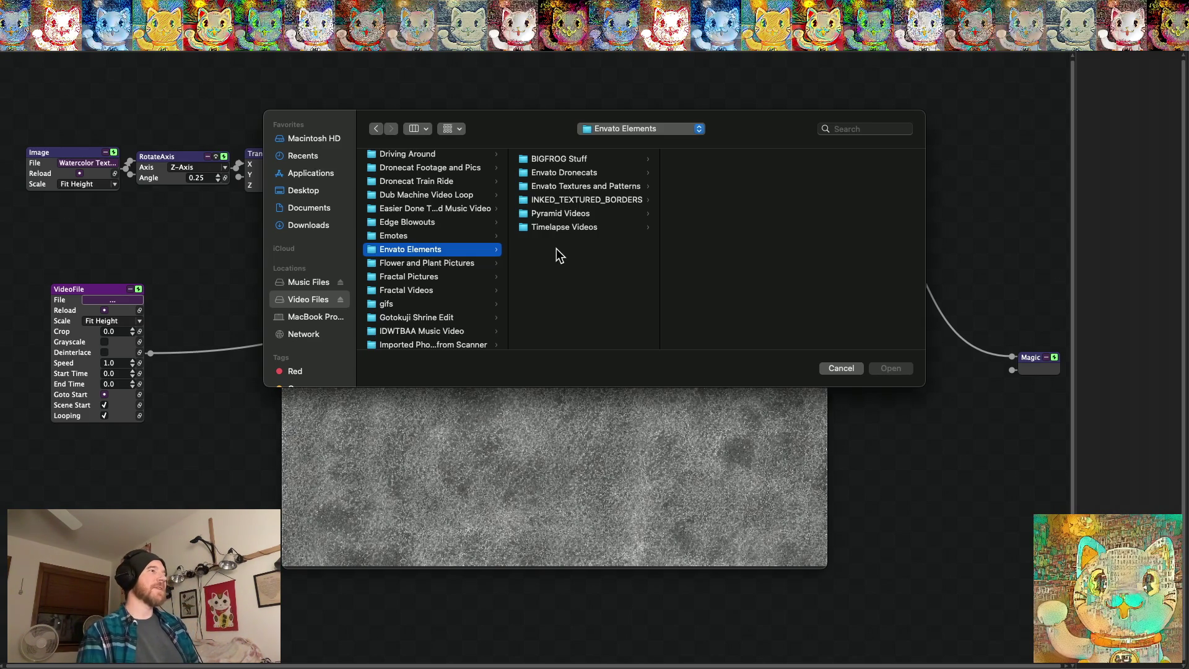
click(564, 228)
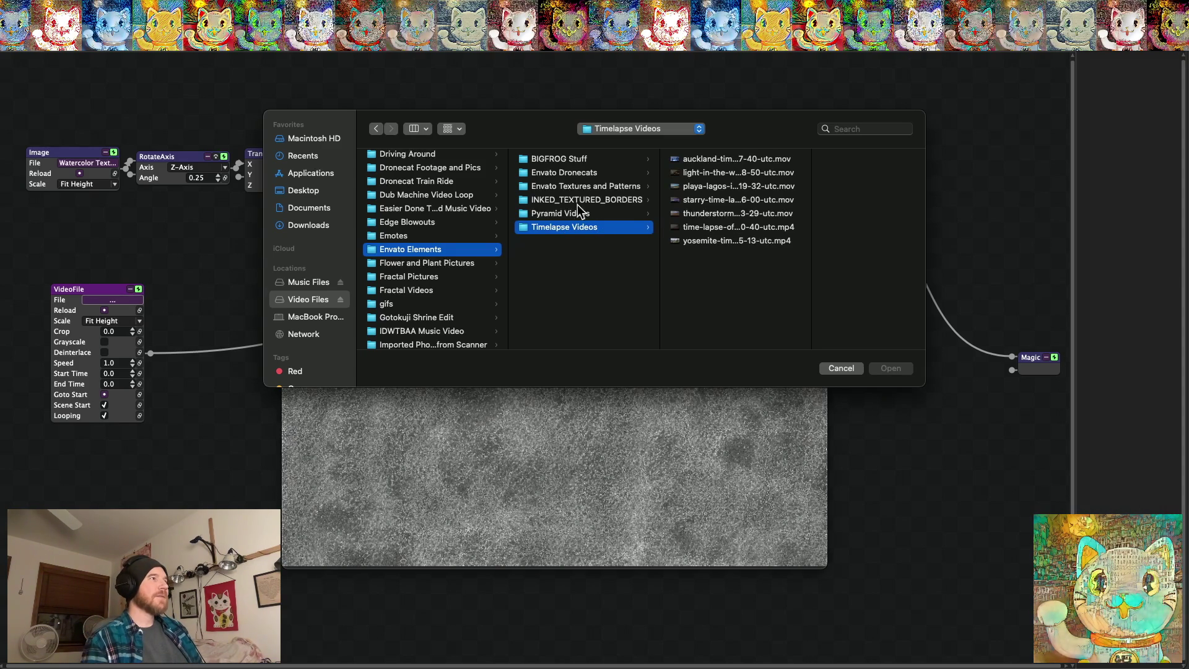
click(570, 213)
Load Pyramids in Giza.mov, blend it in Darken then Multiply mode, and view it full screen
double_click(723, 174)
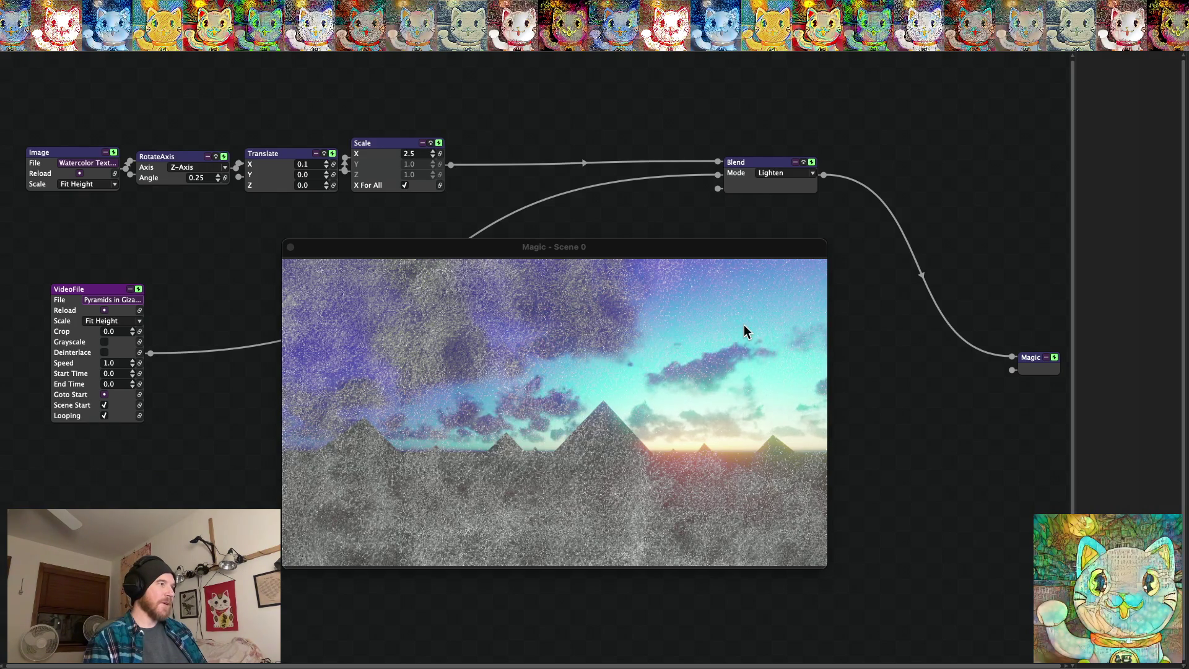
mouse_move(543, 248)
mouse_down()
mouse_move(525, 211)
mouse_move(510, 218)
mouse_up()
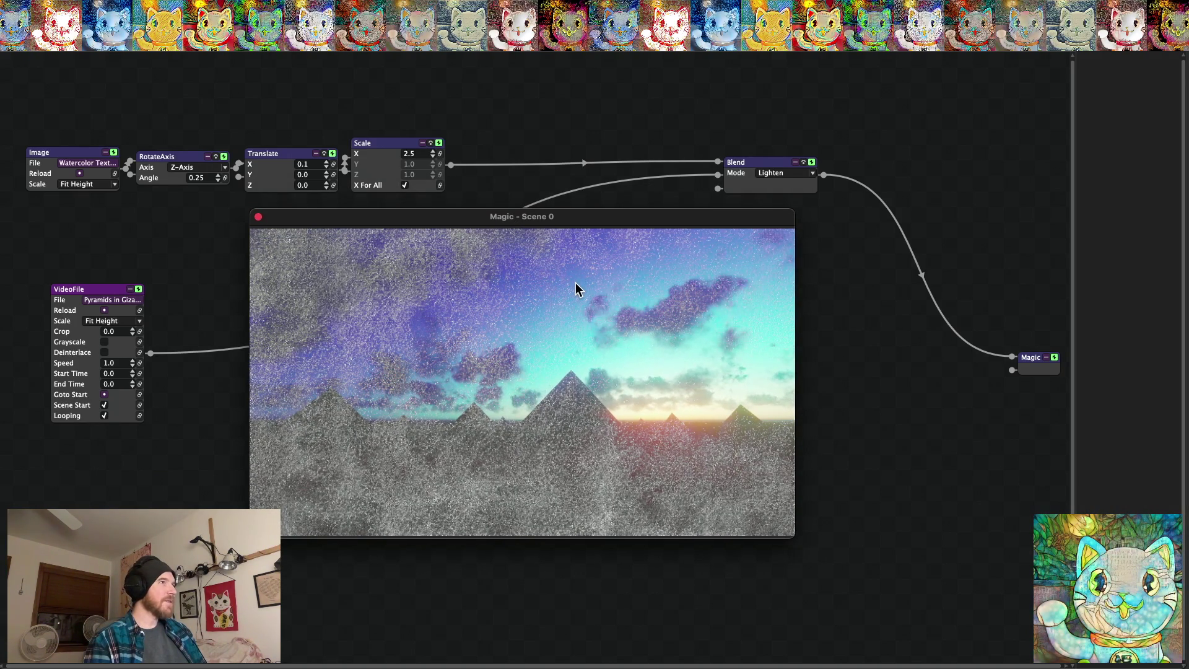
click(782, 173)
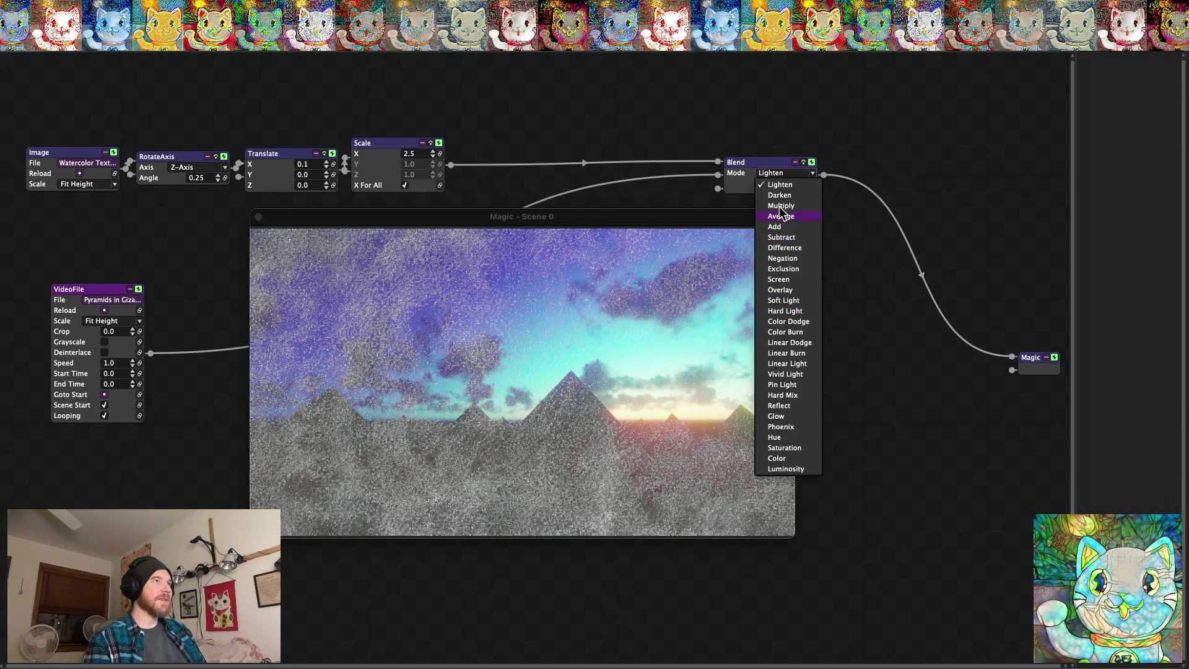
click(779, 195)
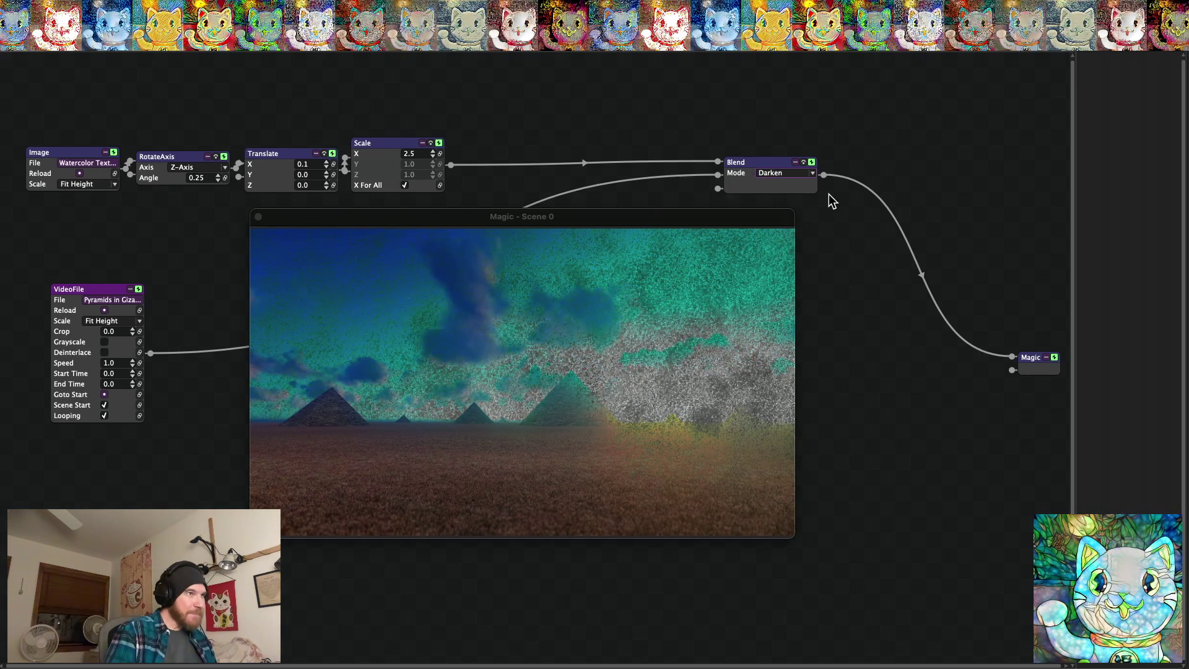
click(789, 175)
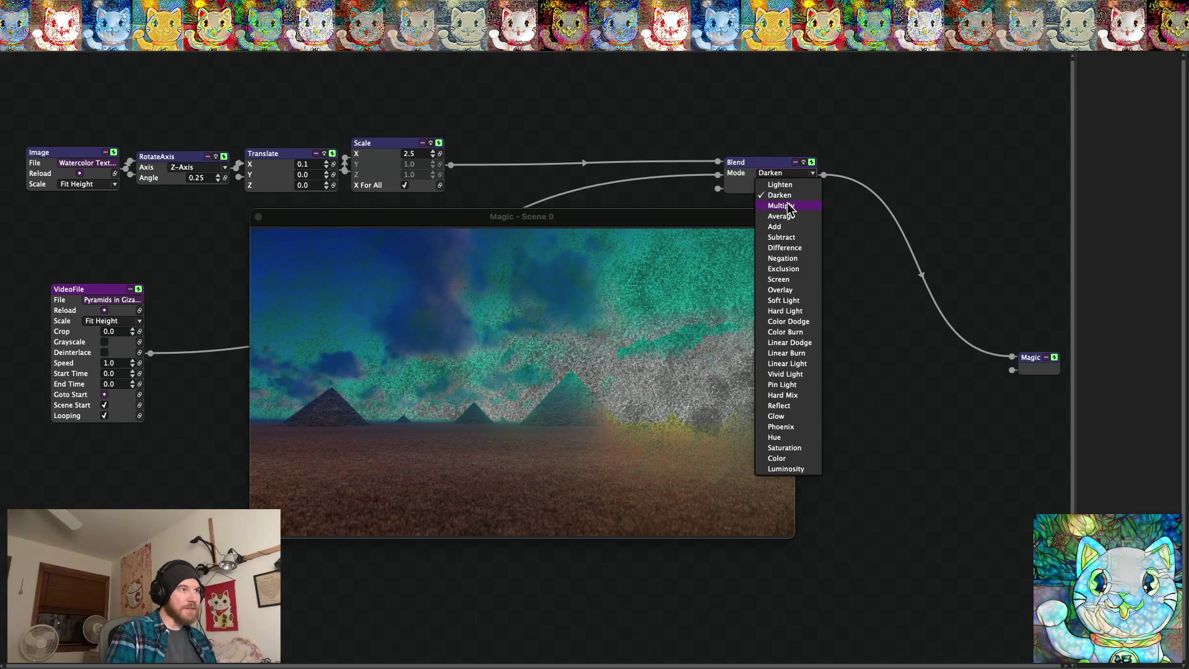
click(787, 204)
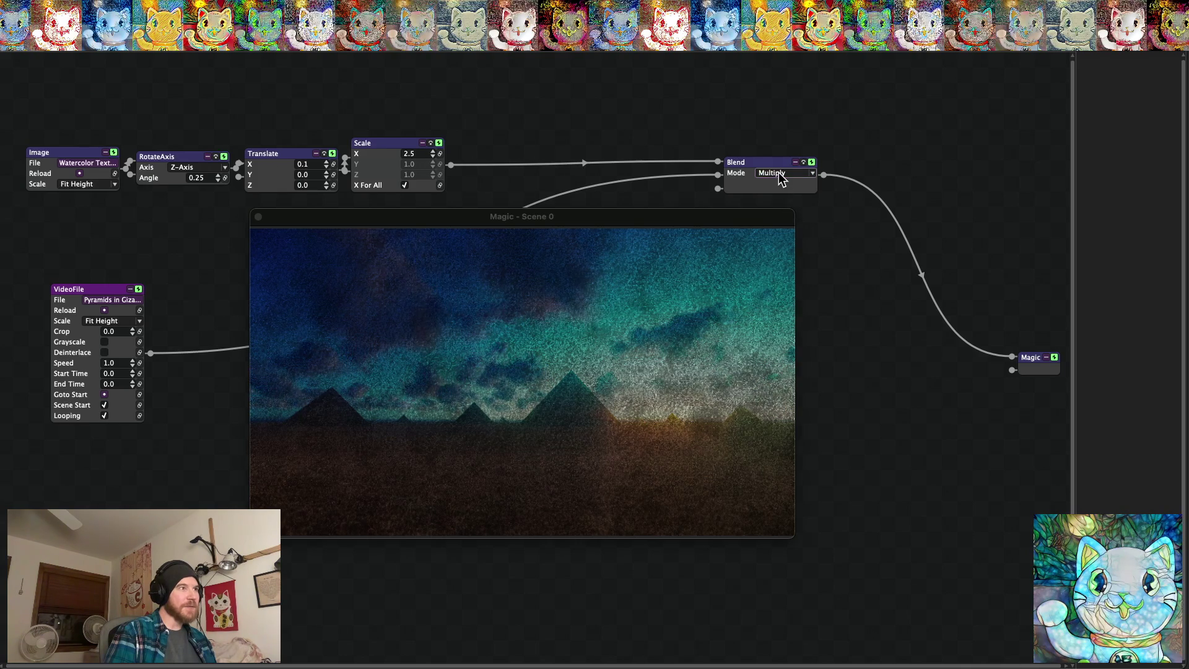
double_click(641, 342)
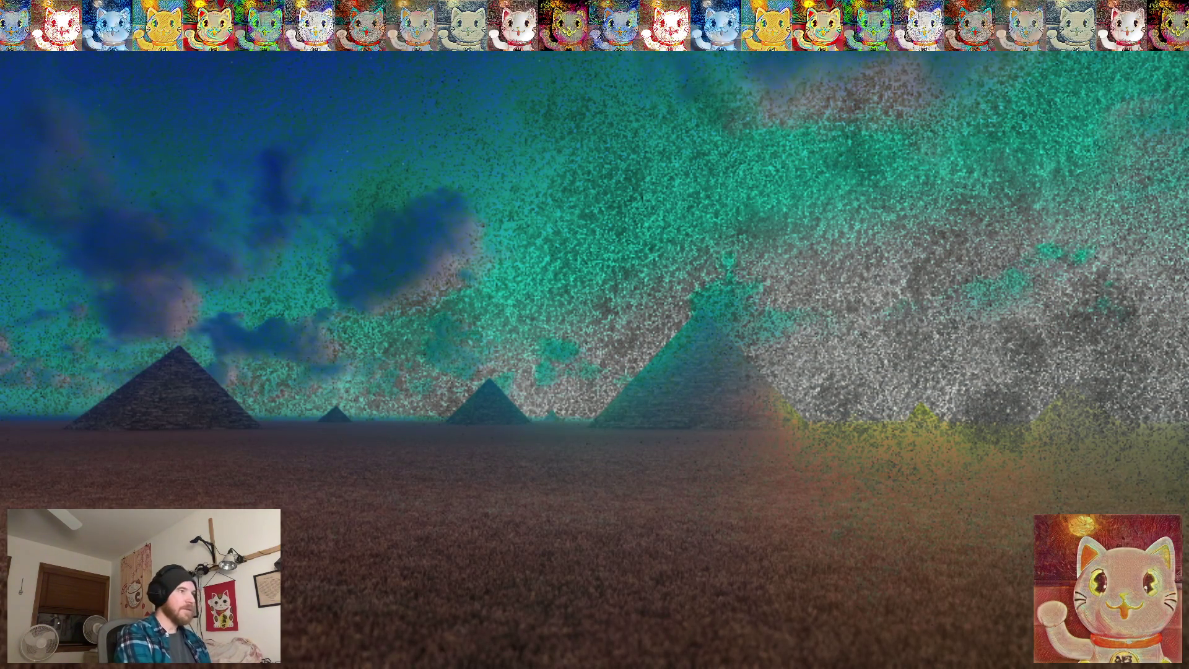
Leave full screen and try the Add, Average and Multiply blend modes
key(Escape)
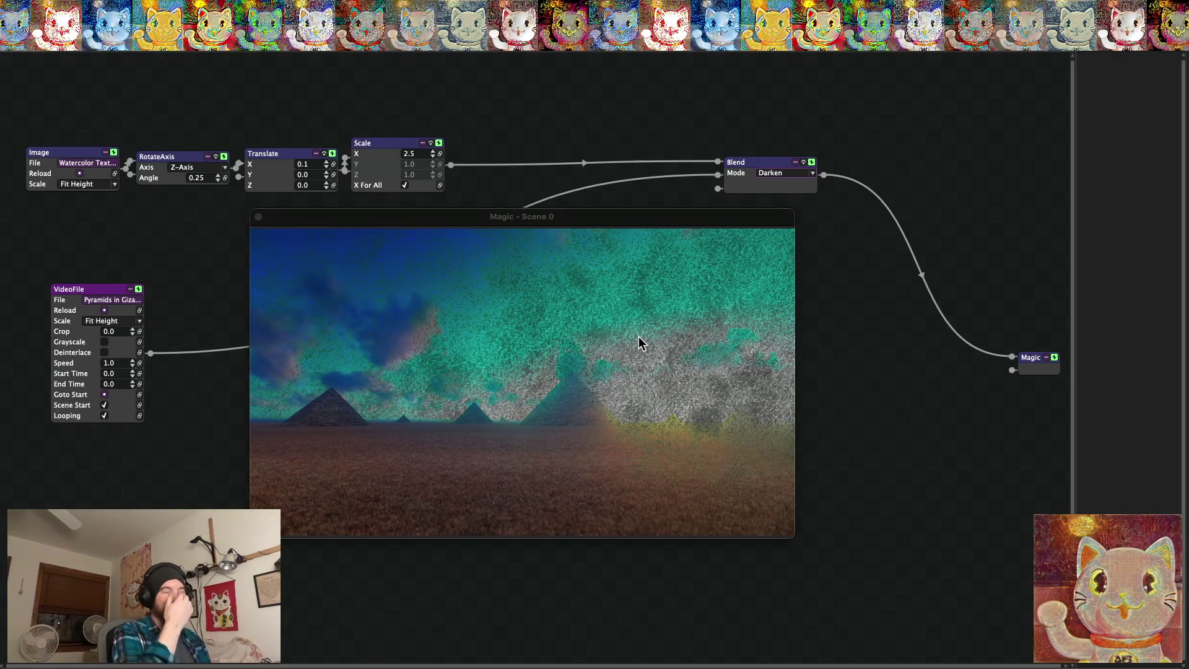
click(813, 174)
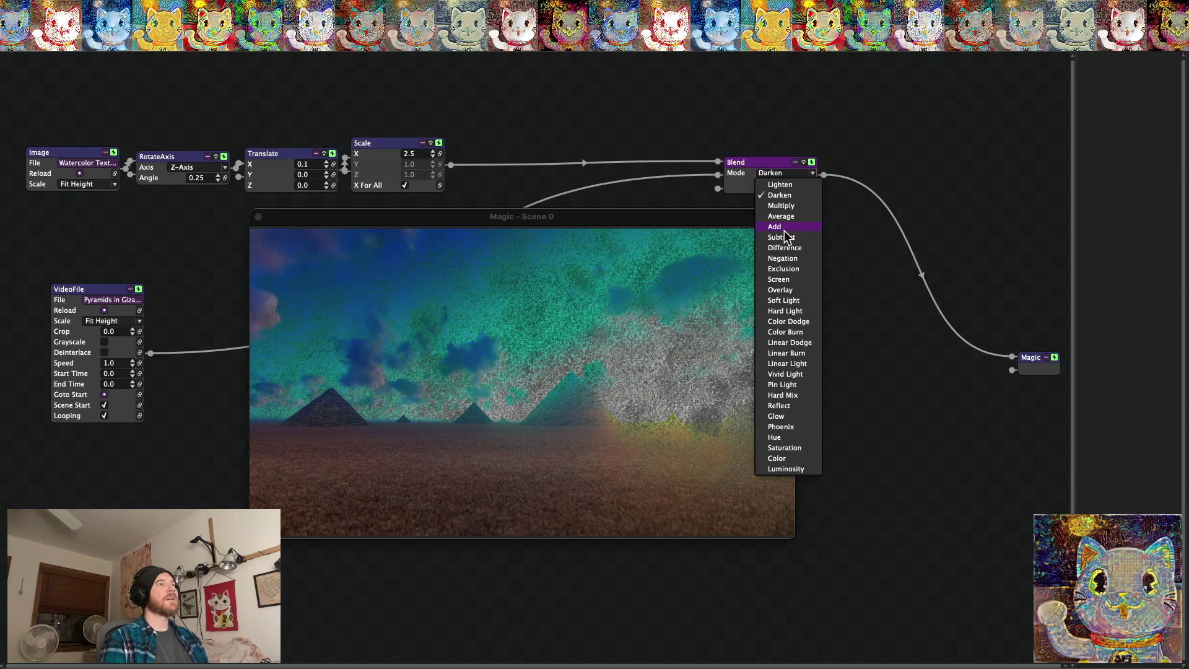
click(785, 228)
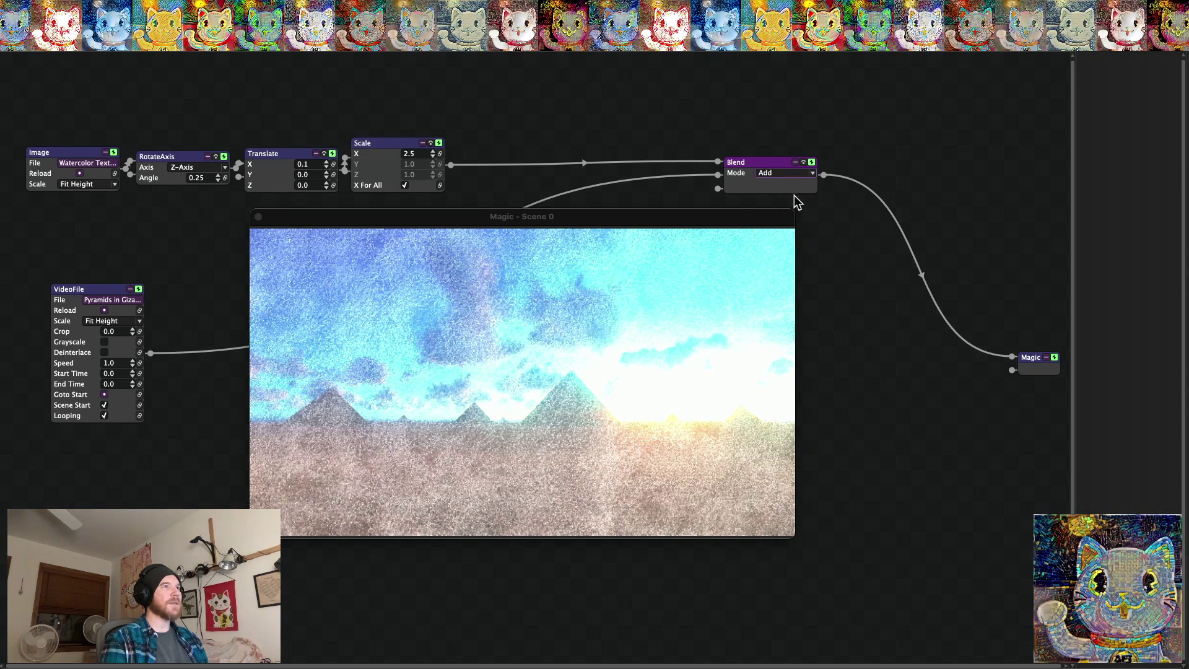
click(783, 173)
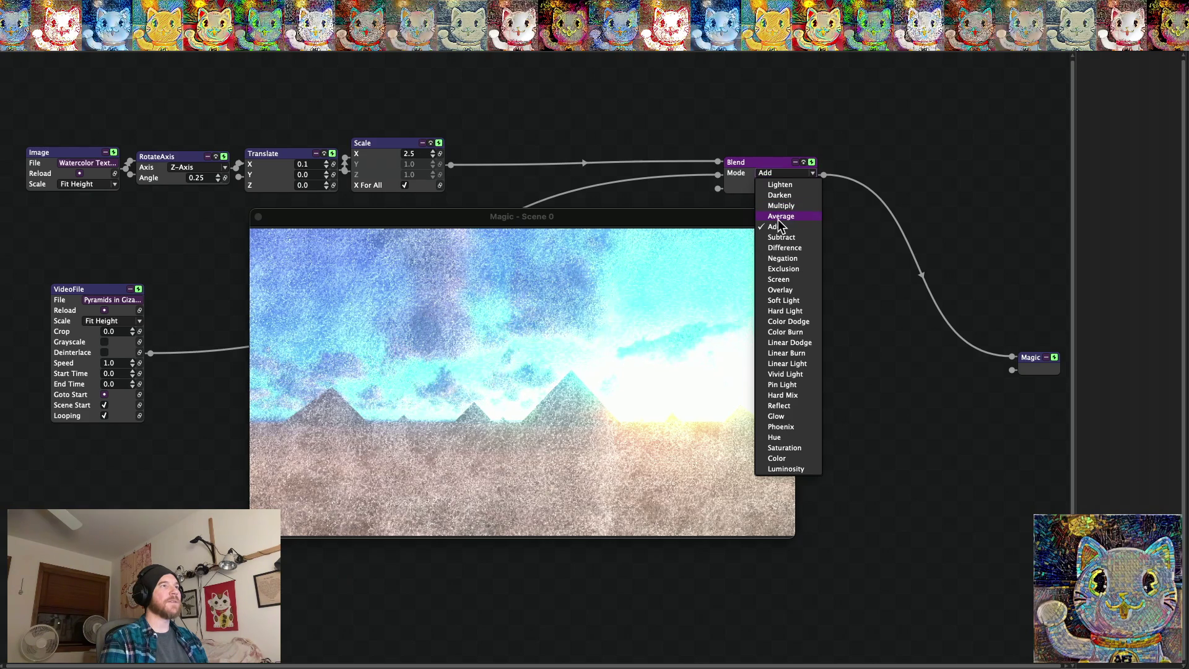
click(779, 218)
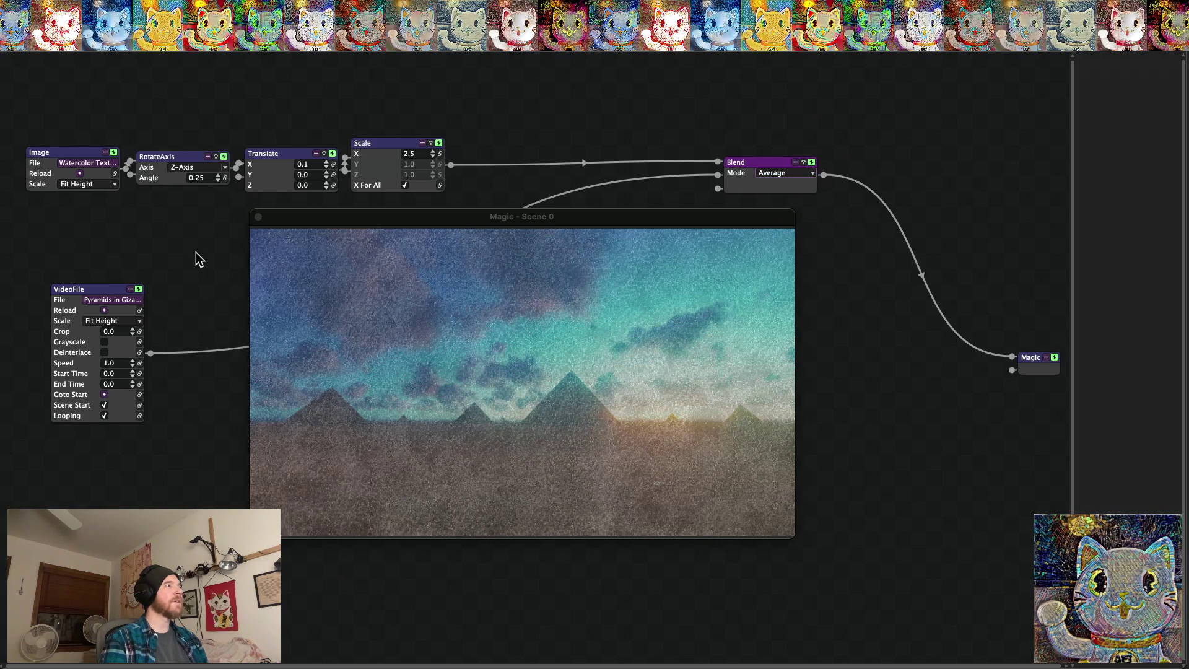
click(815, 179)
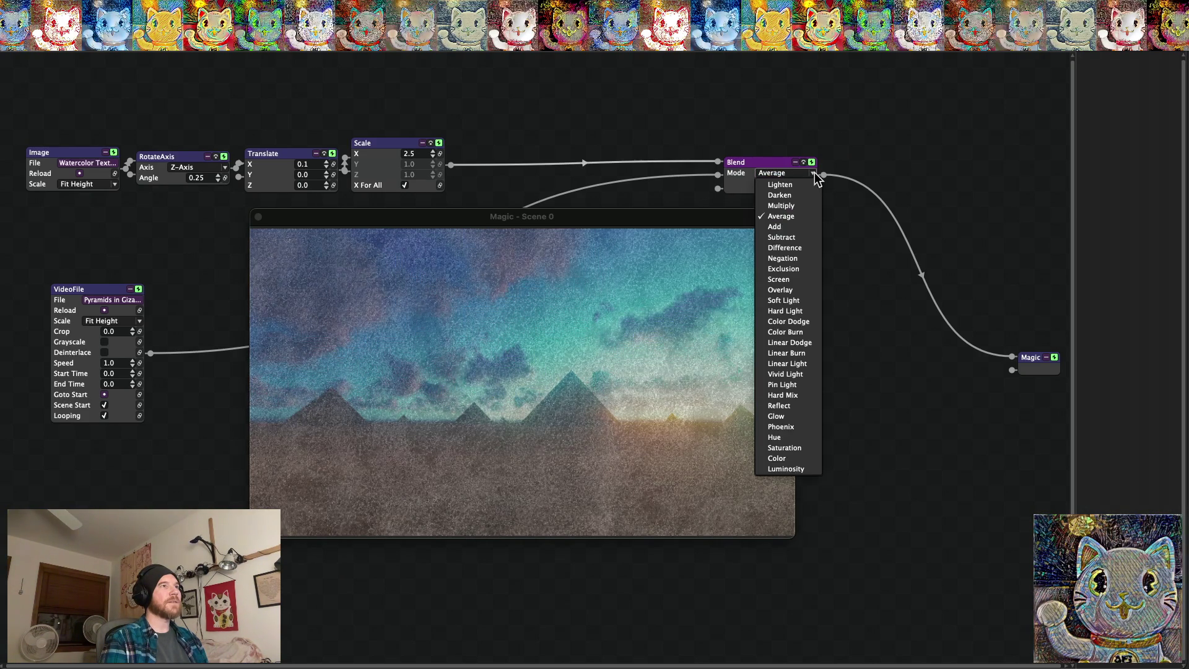
click(793, 207)
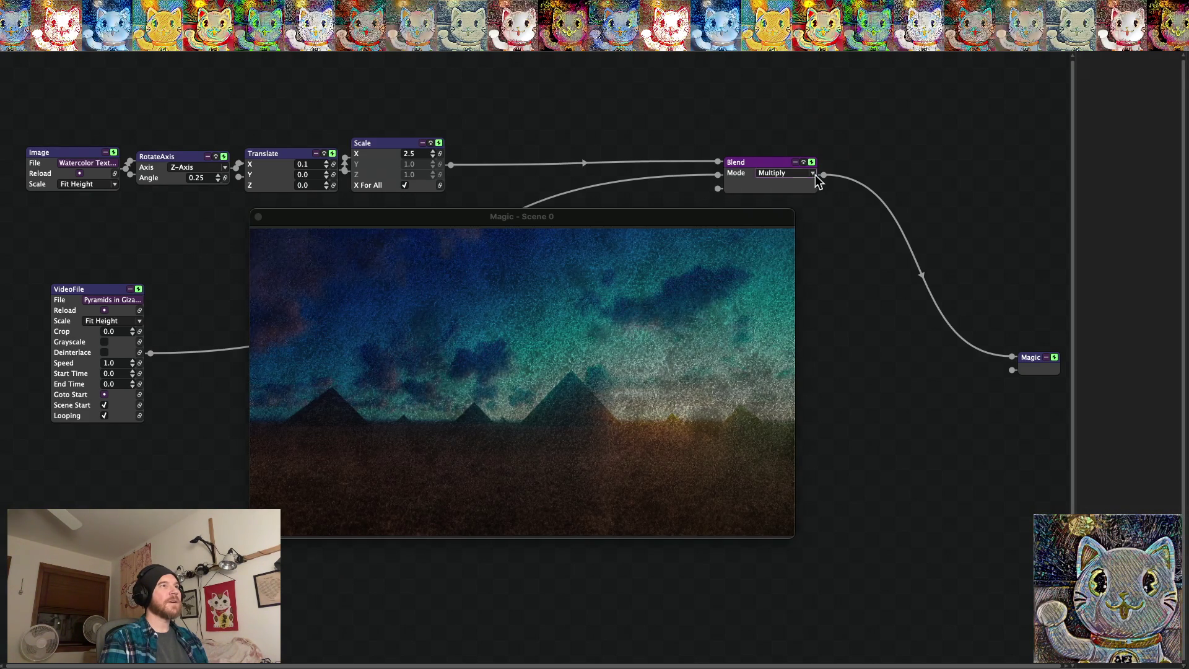
Switch the blend to Vivid Light and check the output full screen before exiting
click(812, 173)
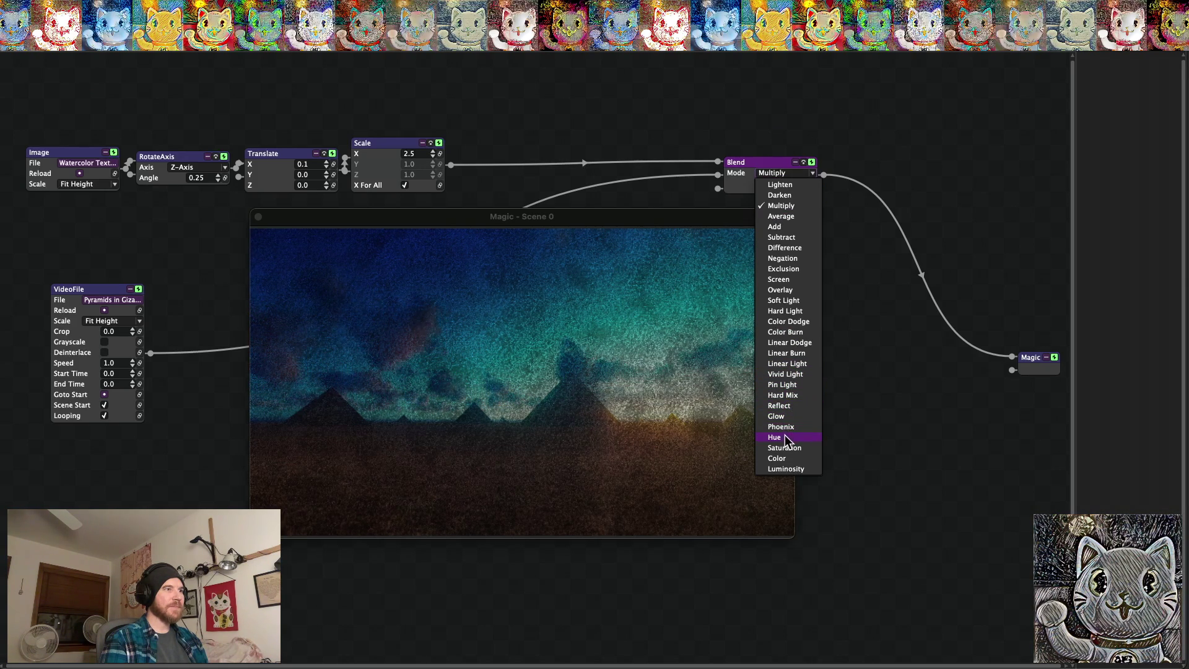
click(785, 374)
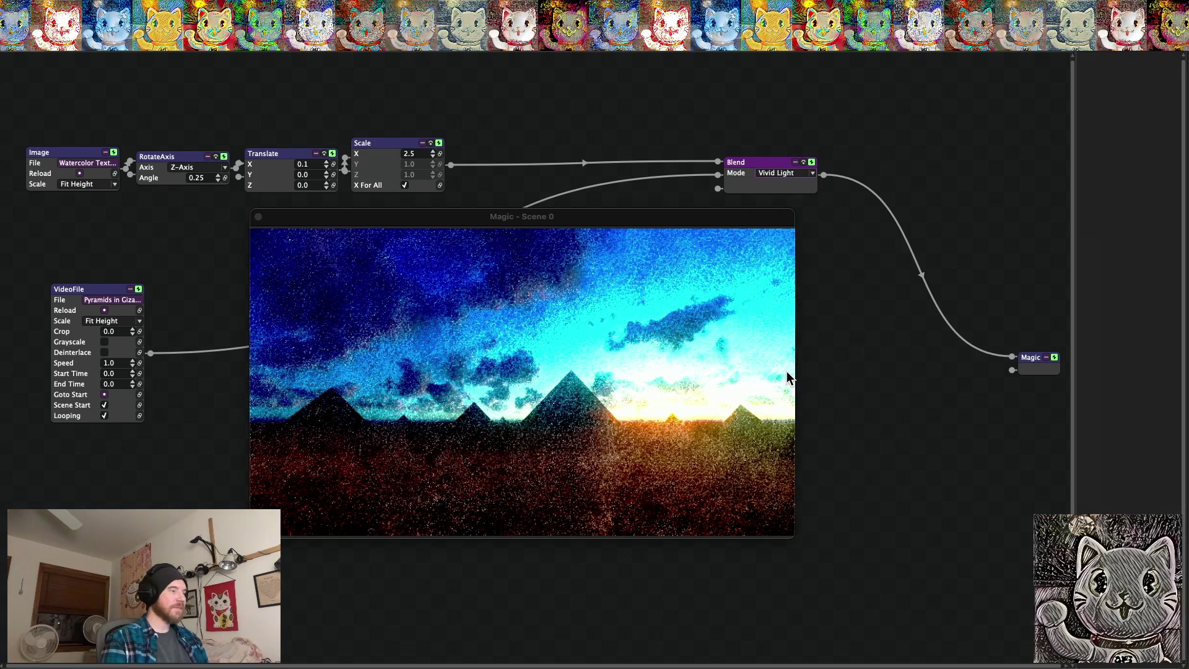
double_click(786, 371)
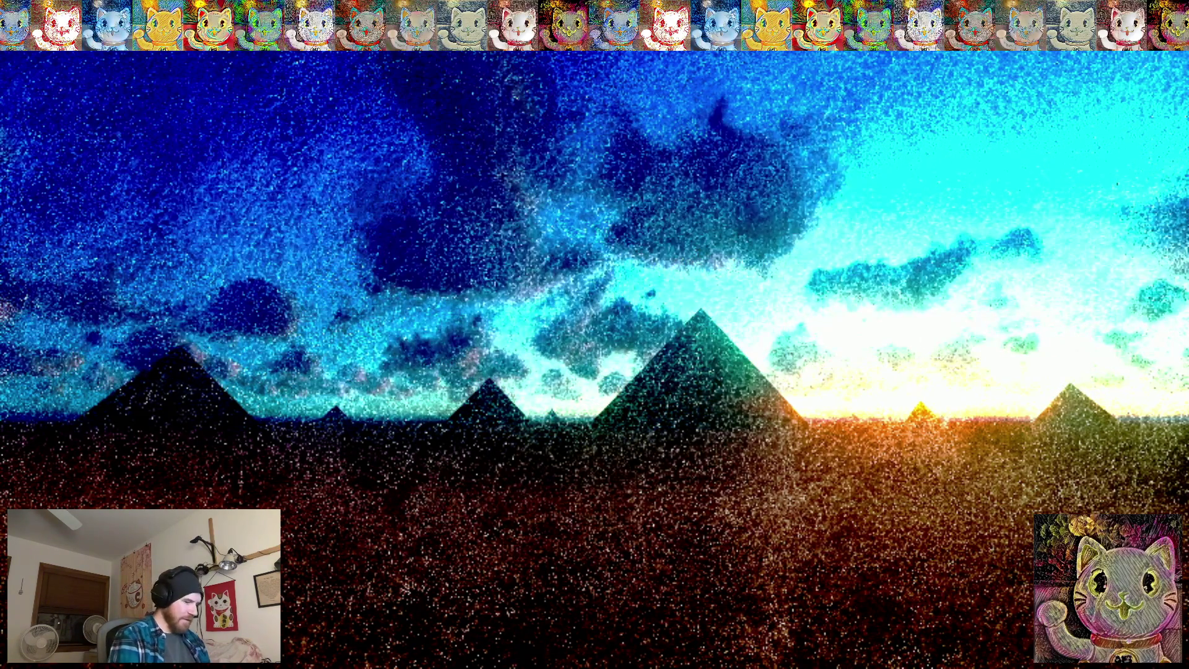
key(Escape)
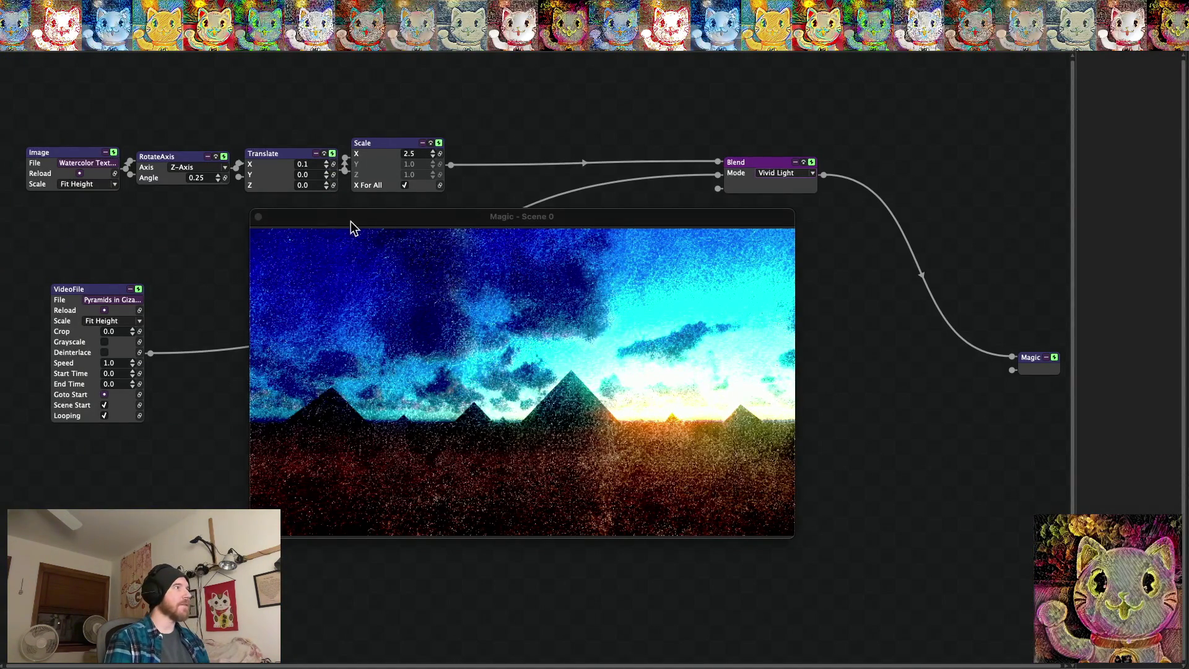
Cycle the texture to the rings pattern, try Darken and Multiply, and preview full screen
click(115, 165)
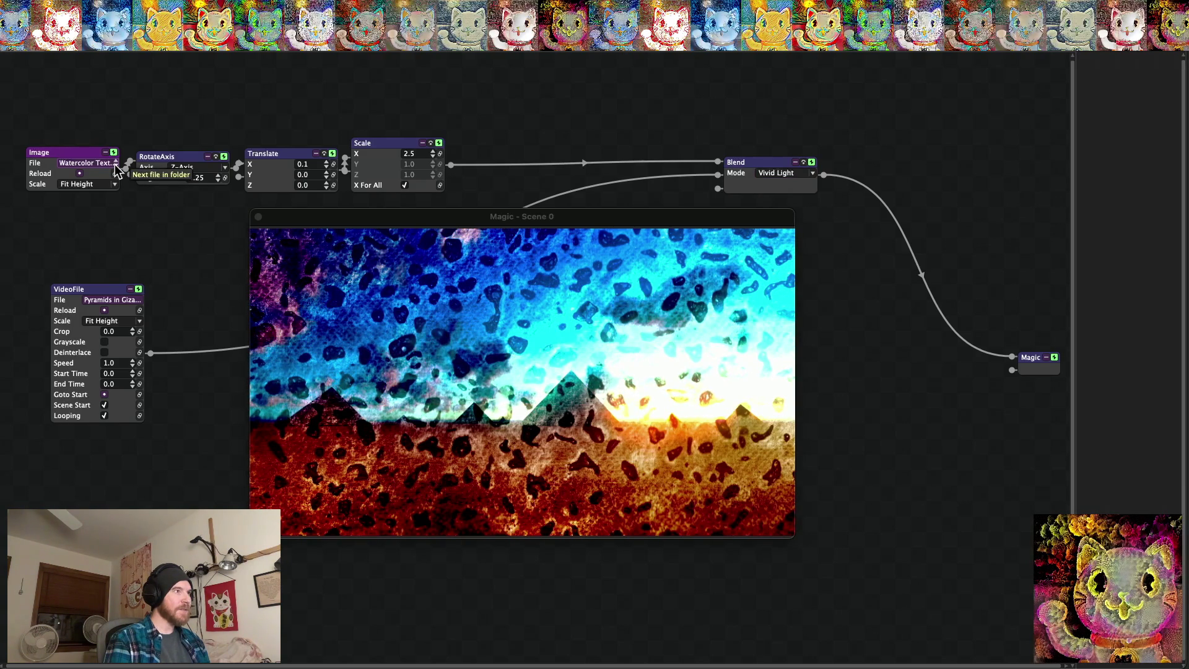
click(115, 165)
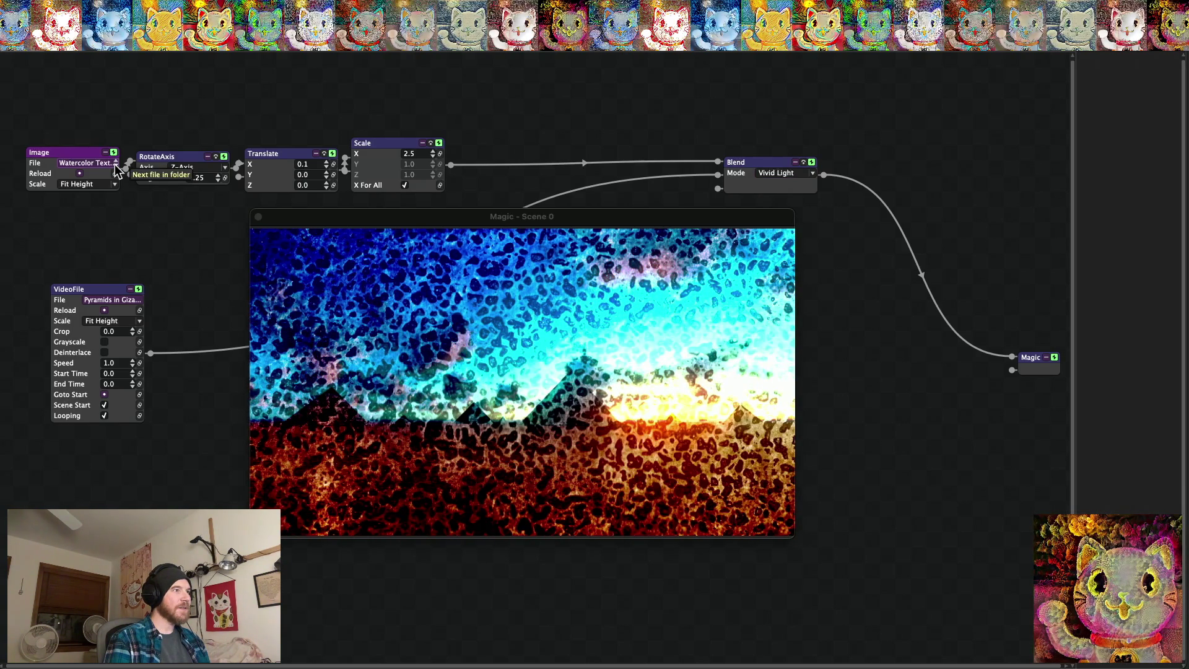
click(115, 166)
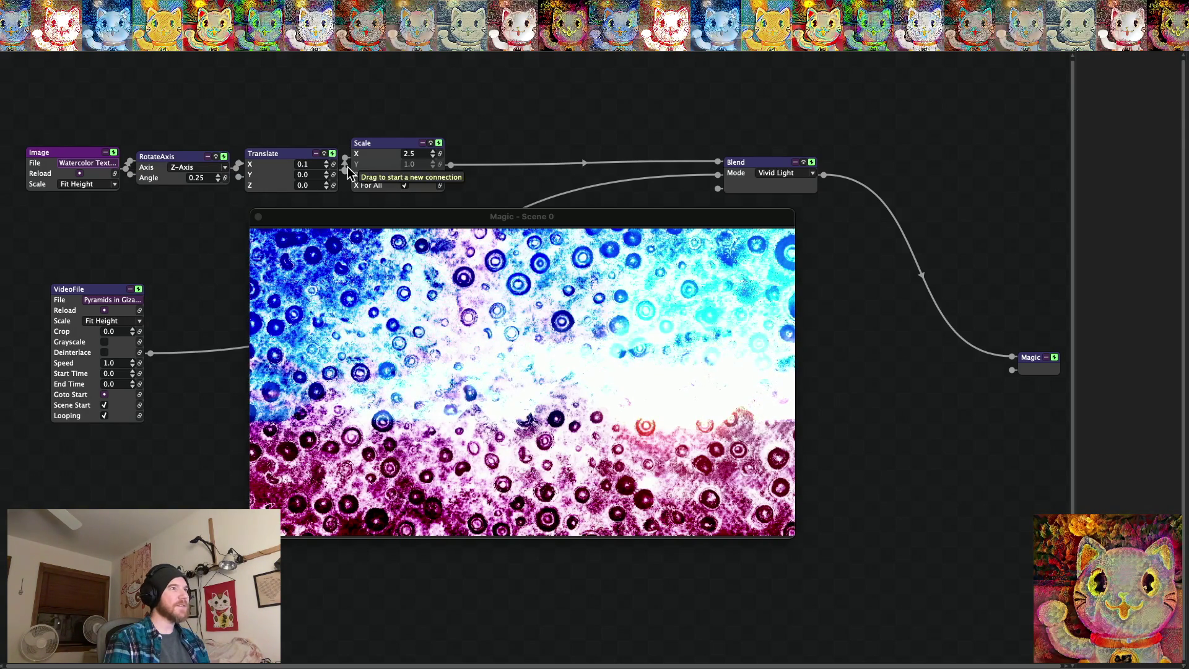
click(814, 174)
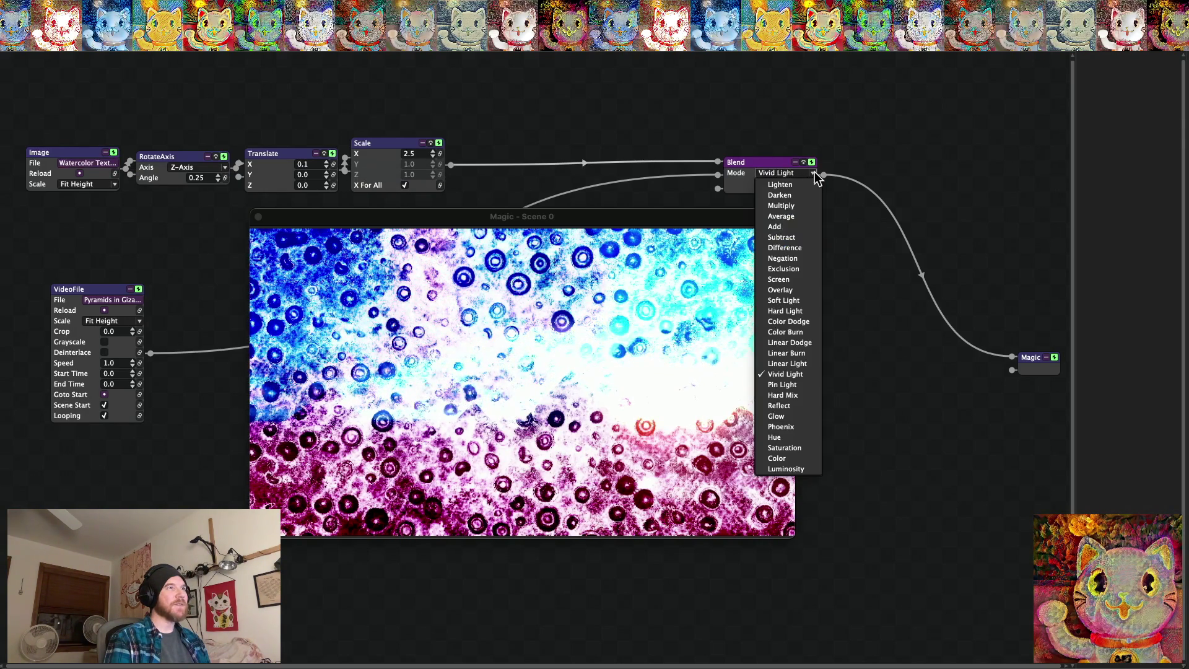
click(786, 197)
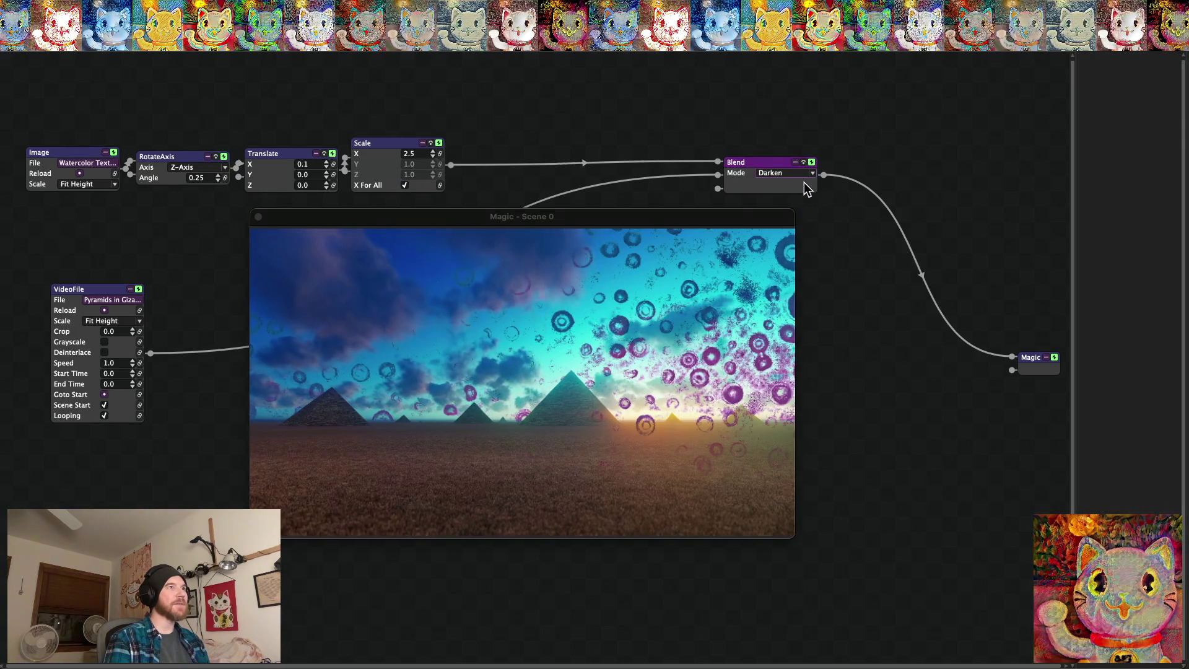
click(814, 174)
click(789, 206)
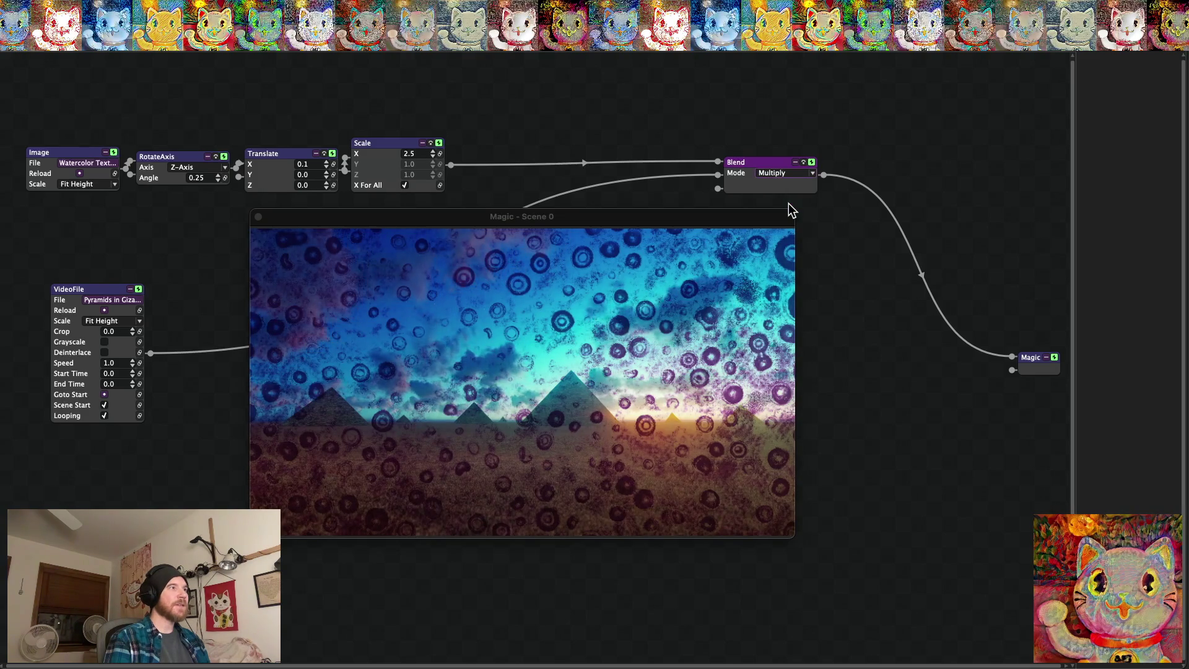
key(super+f)
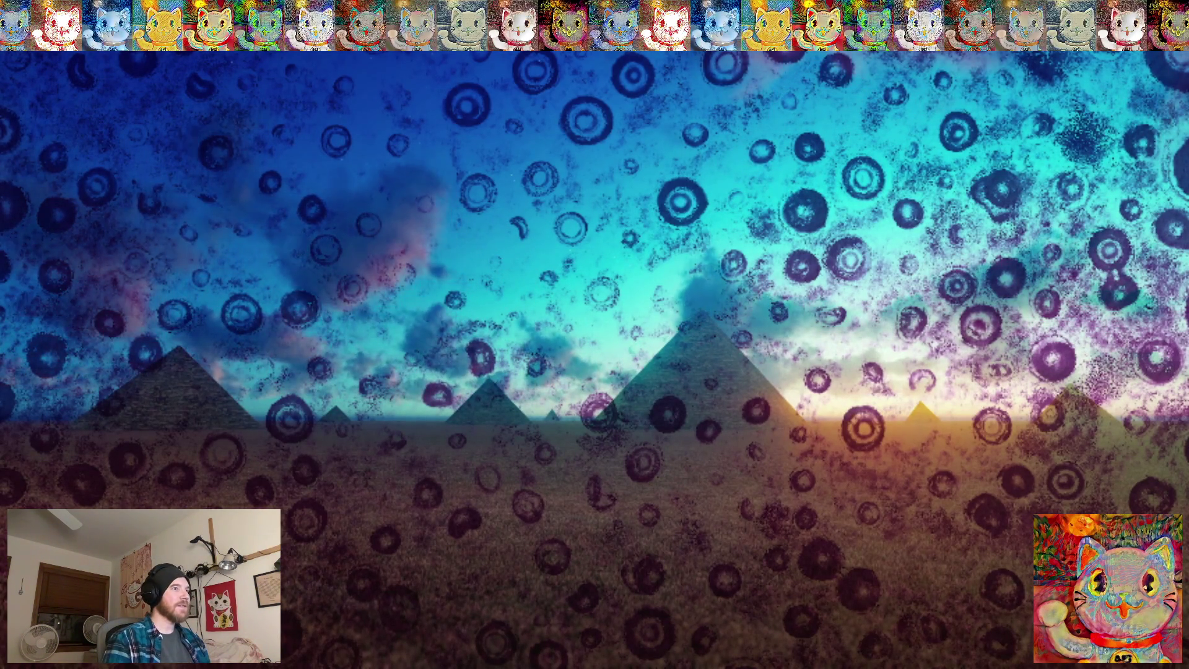
key(super+f)
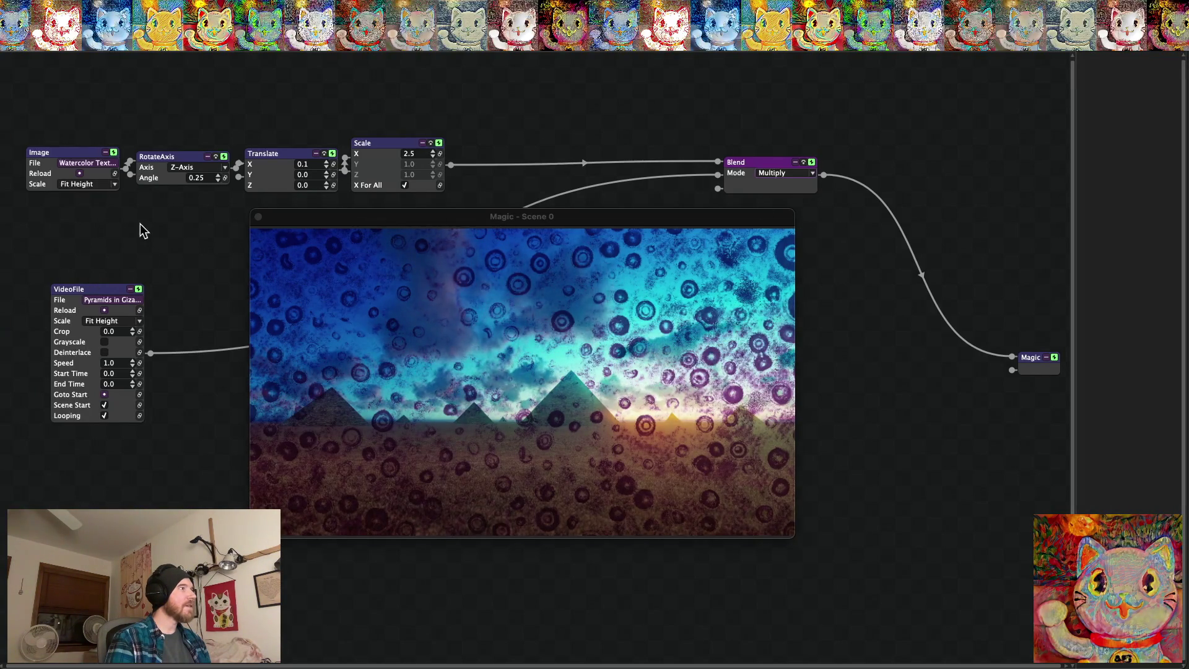
Swap in the scratched texture, try Average, then blend in Negation mode full screen
click(116, 165)
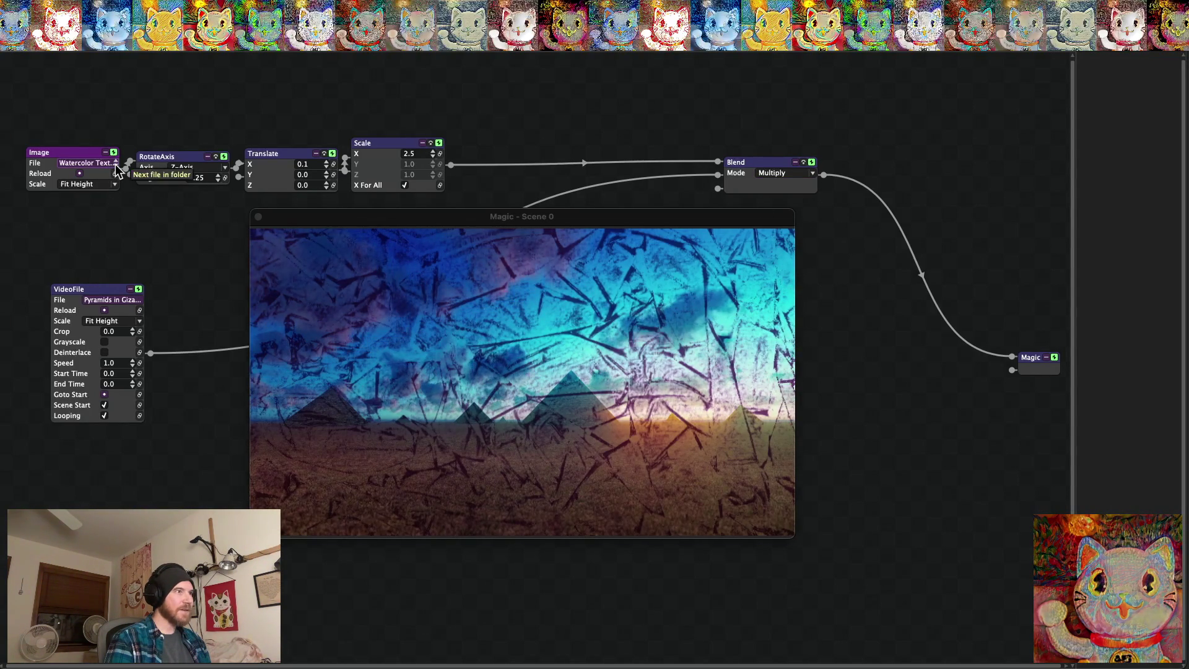
click(813, 173)
click(793, 216)
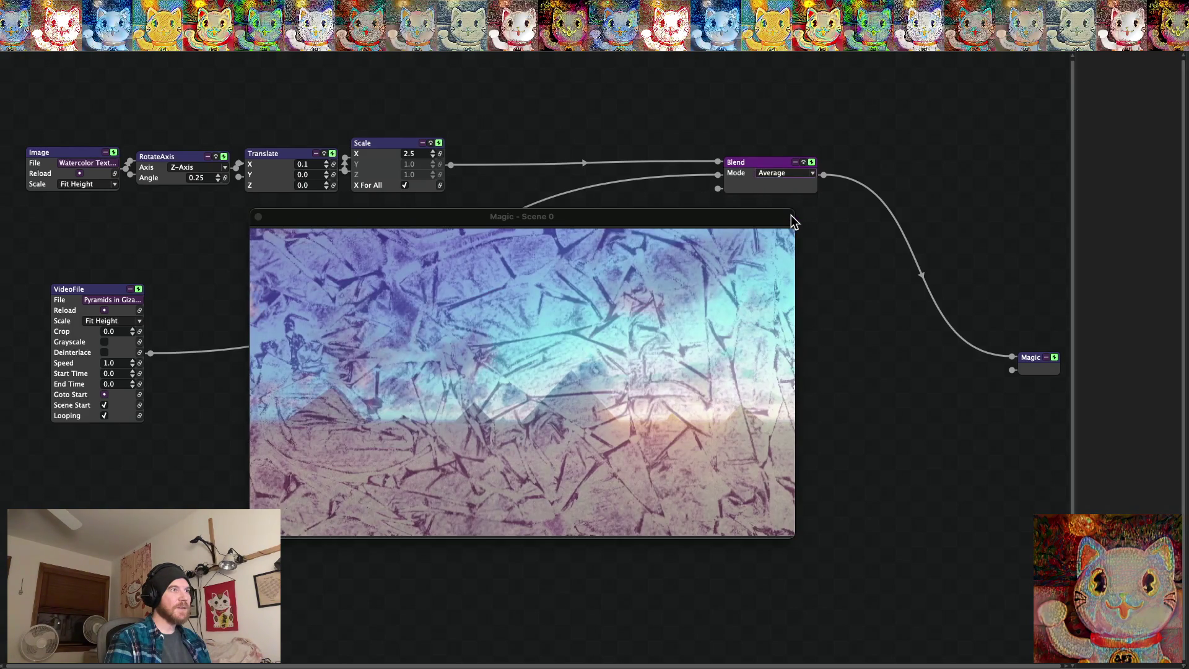
click(813, 174)
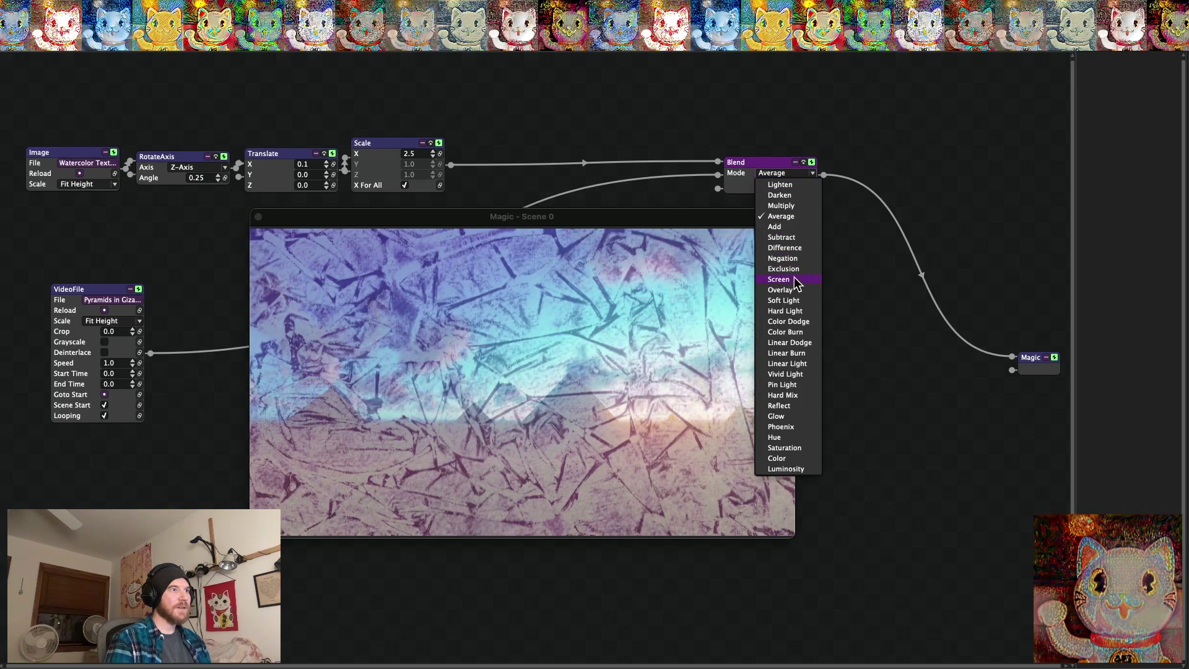
click(783, 259)
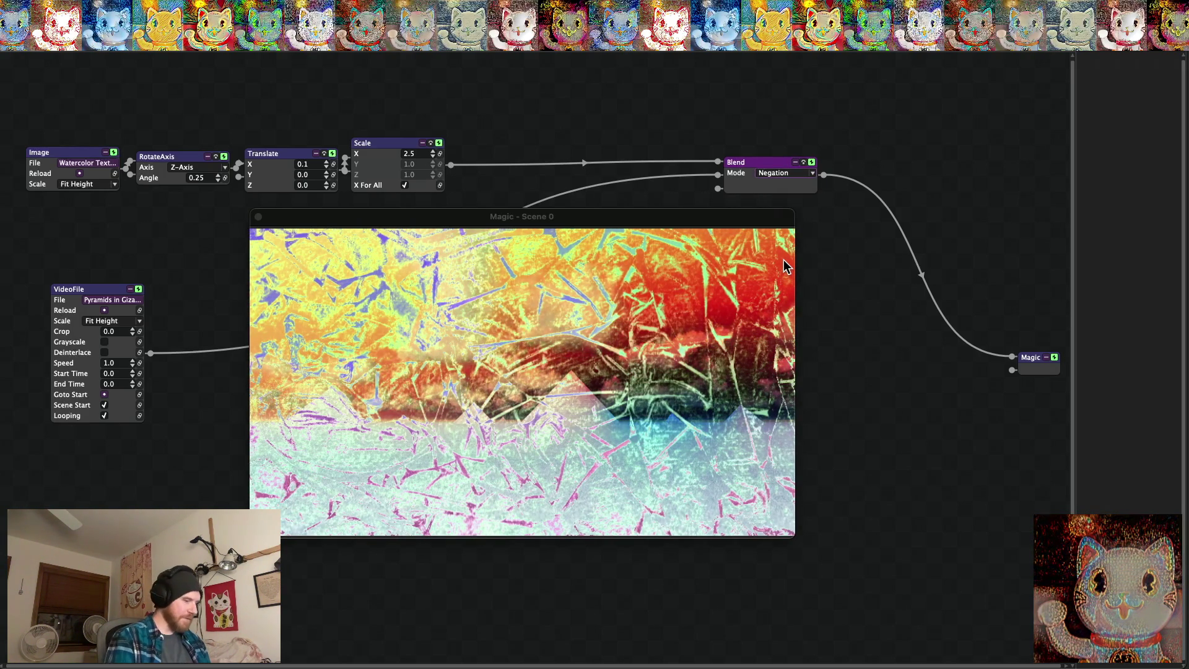
double_click(783, 259)
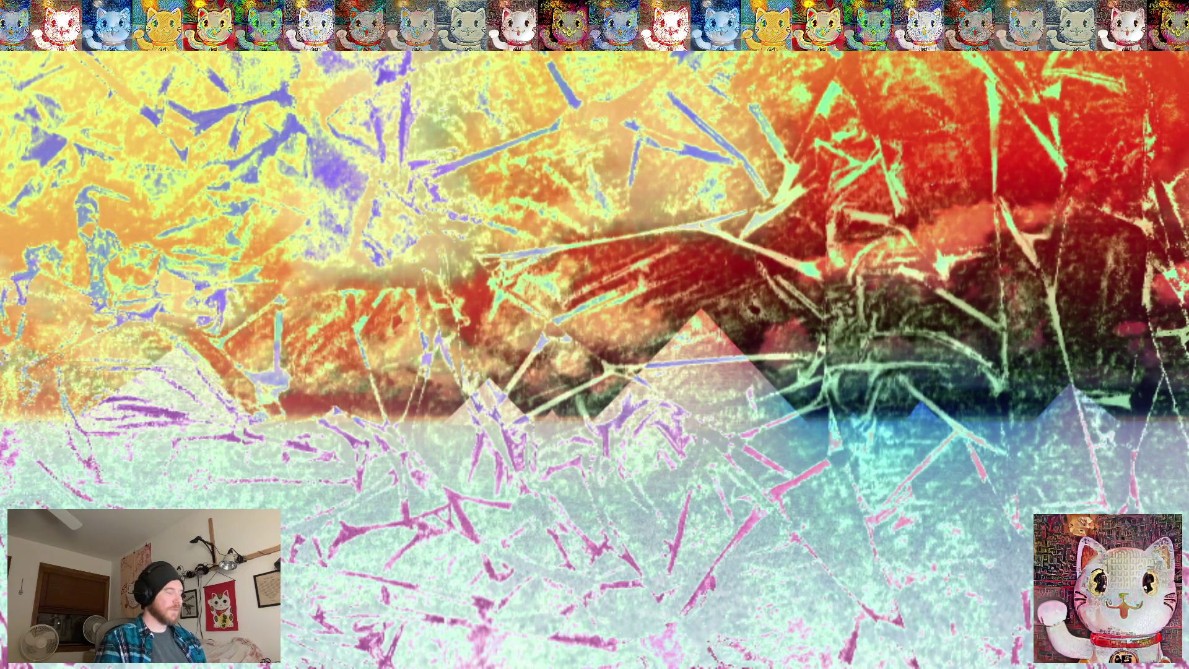
key(Escape)
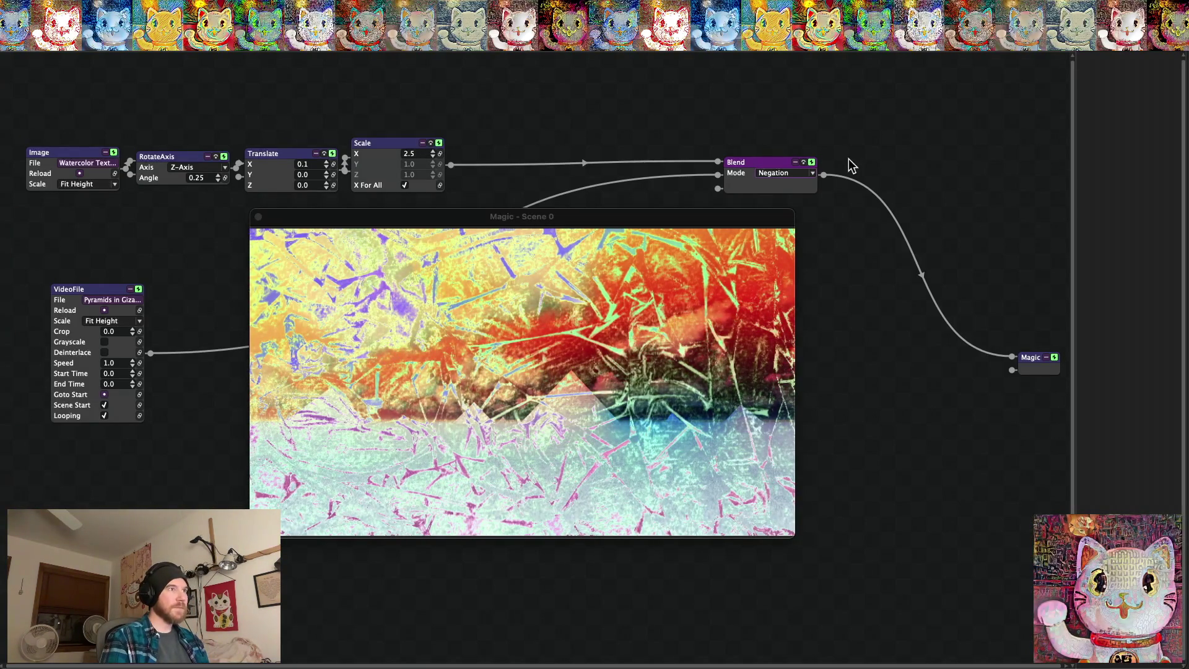
Try Exclusion, then settle on Difference blend mode and show the output full screen
click(812, 173)
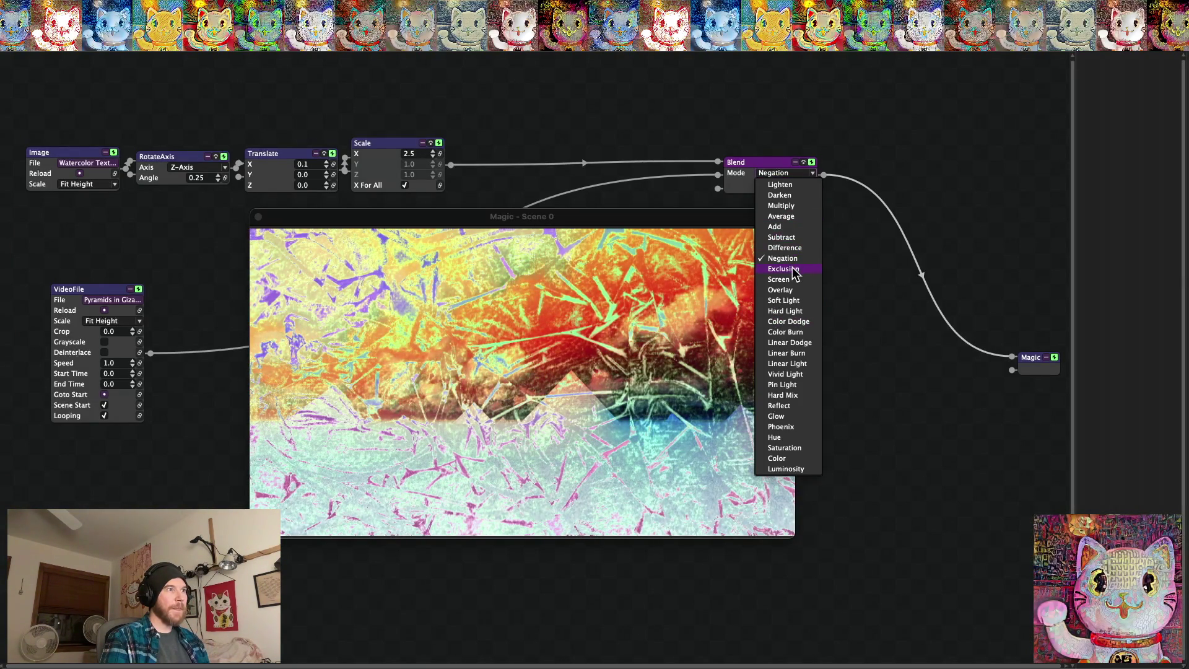
click(782, 269)
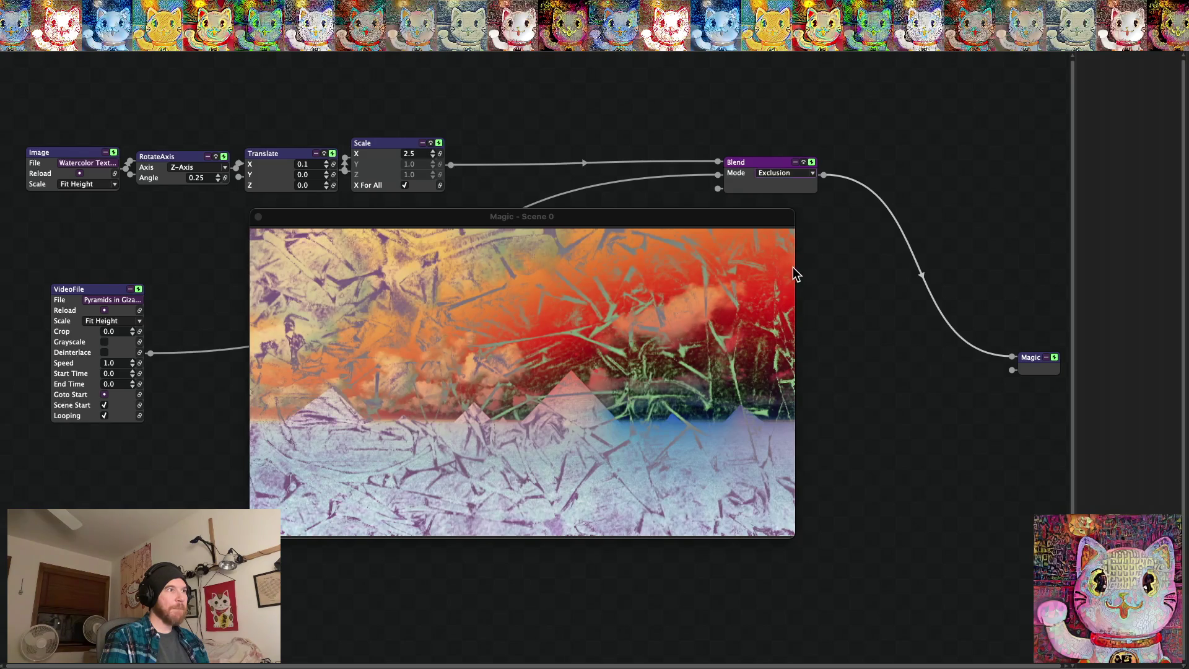
click(814, 174)
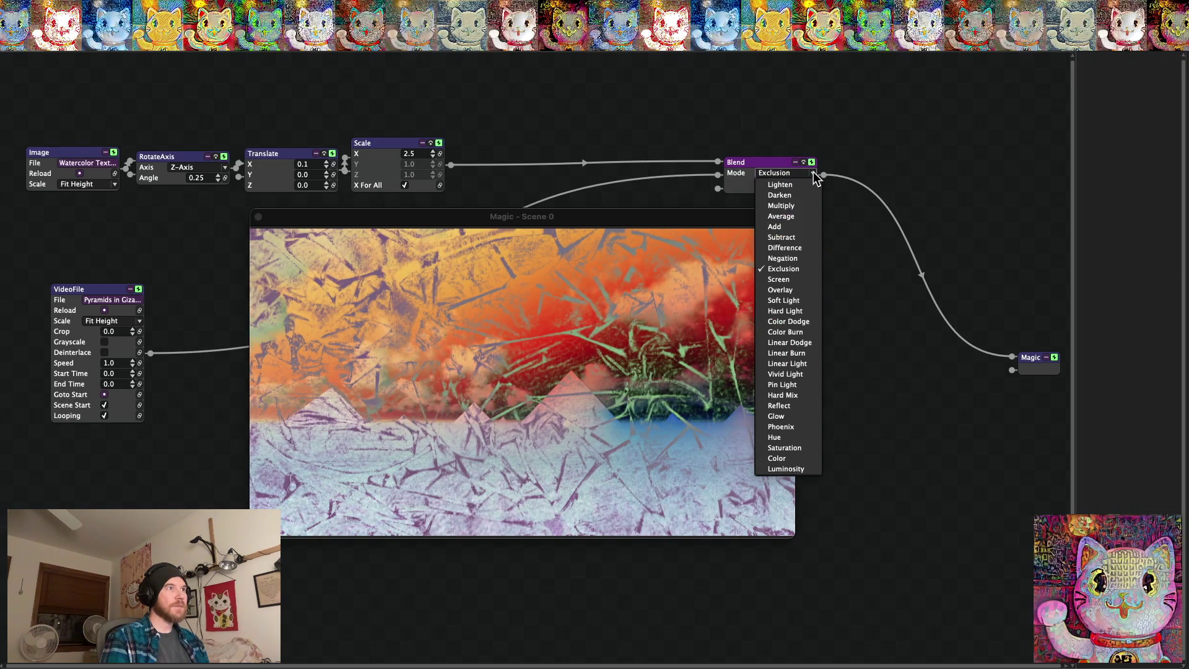
click(789, 250)
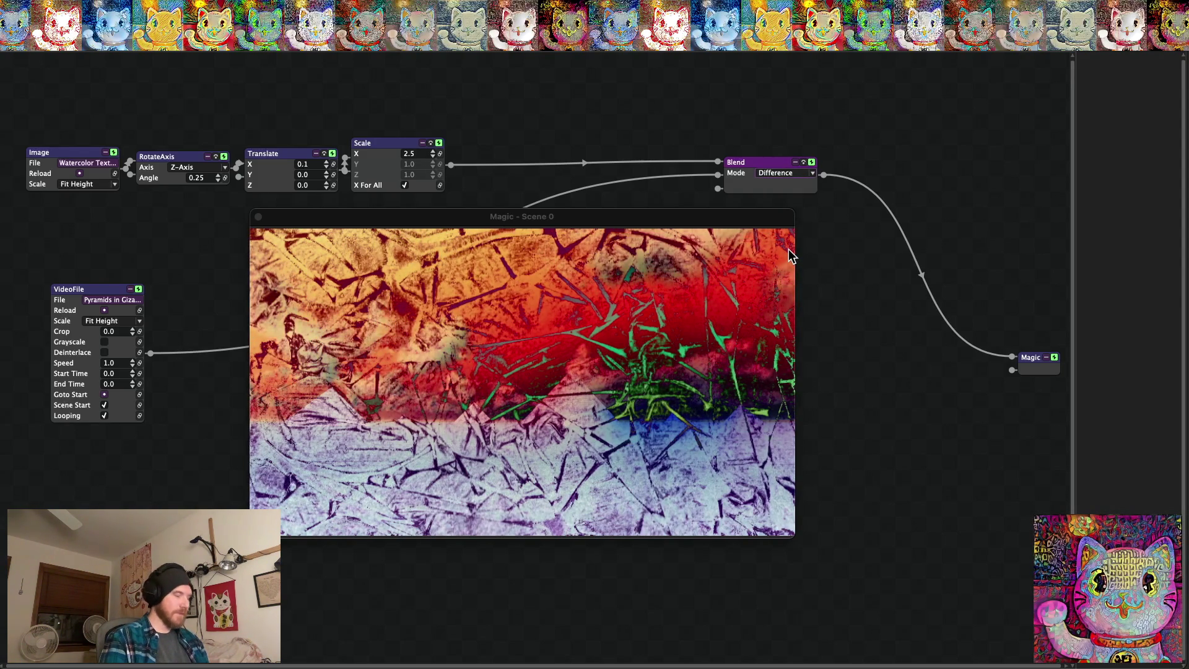
key(super+f)
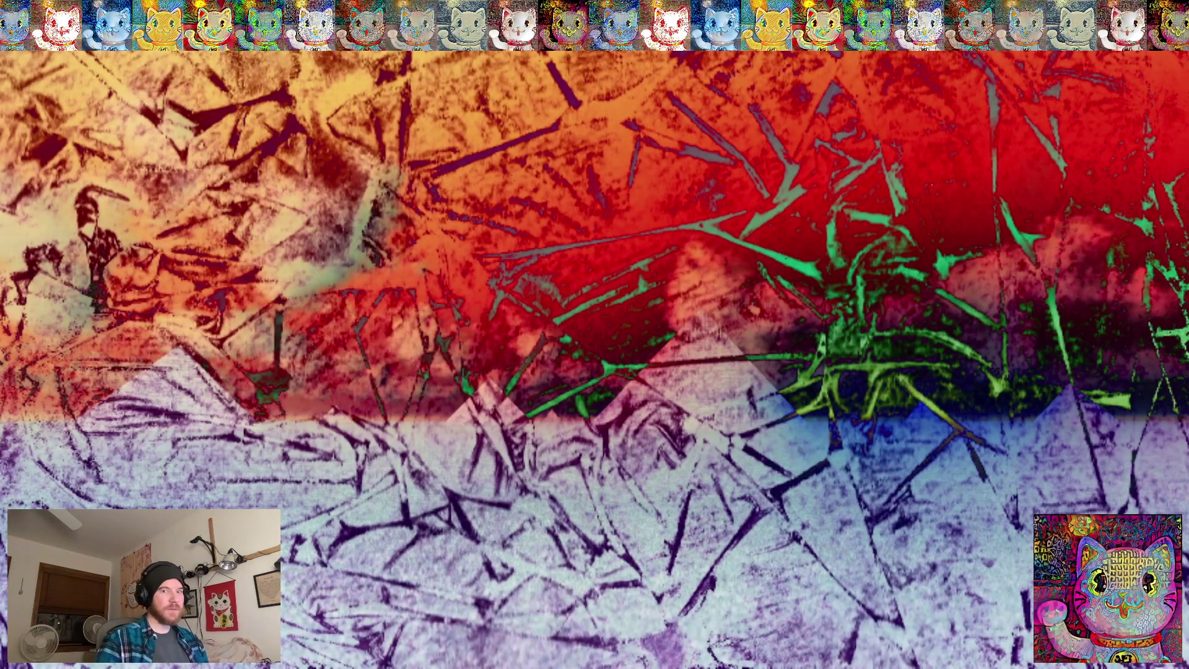